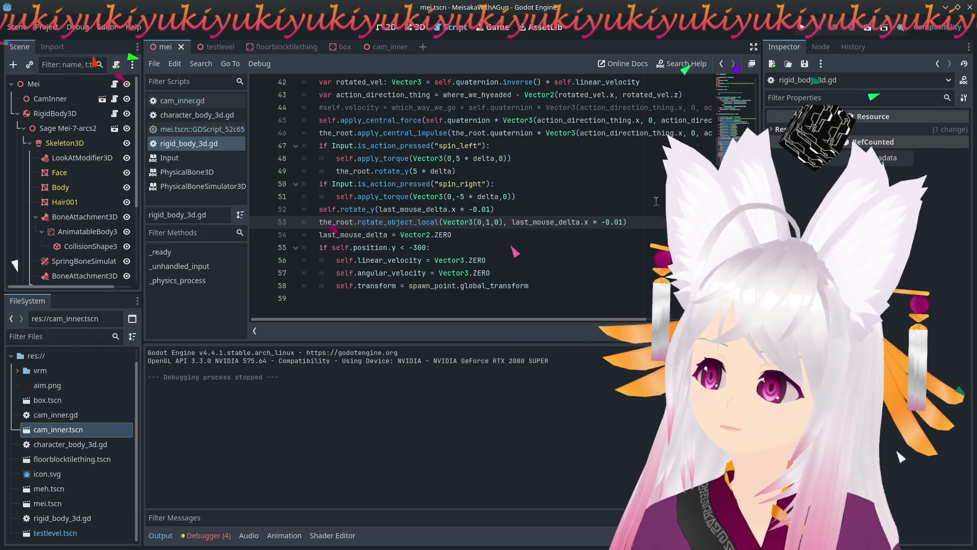
# Save the scene and launch the game to try the character among the boxes.
pyautogui.scroll(2, 657, 201)
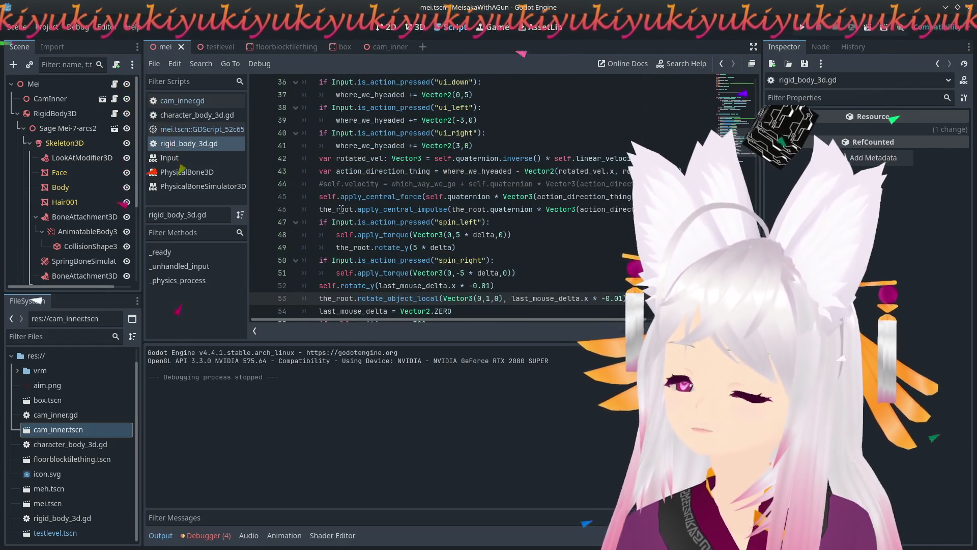
pyautogui.click(815, 30)
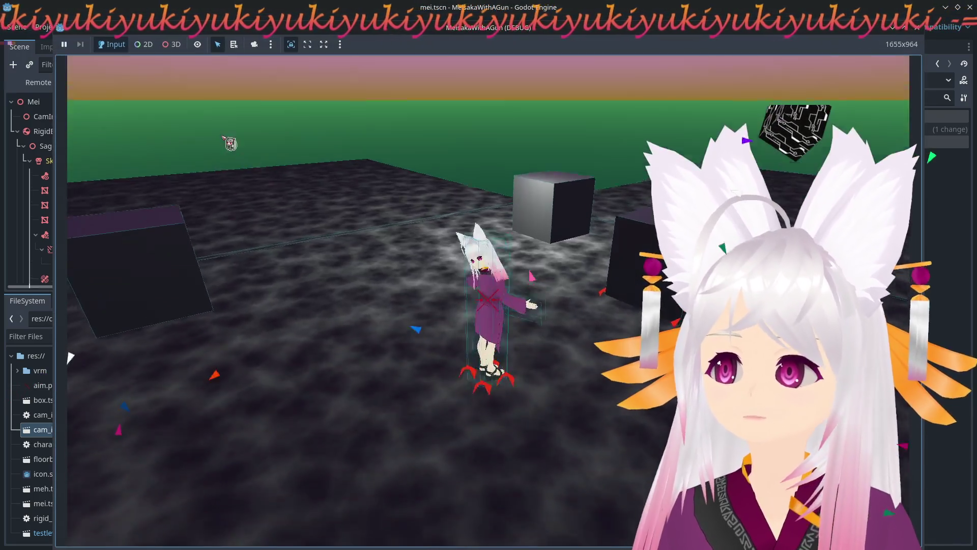
pyautogui.moveTo(166, 53)
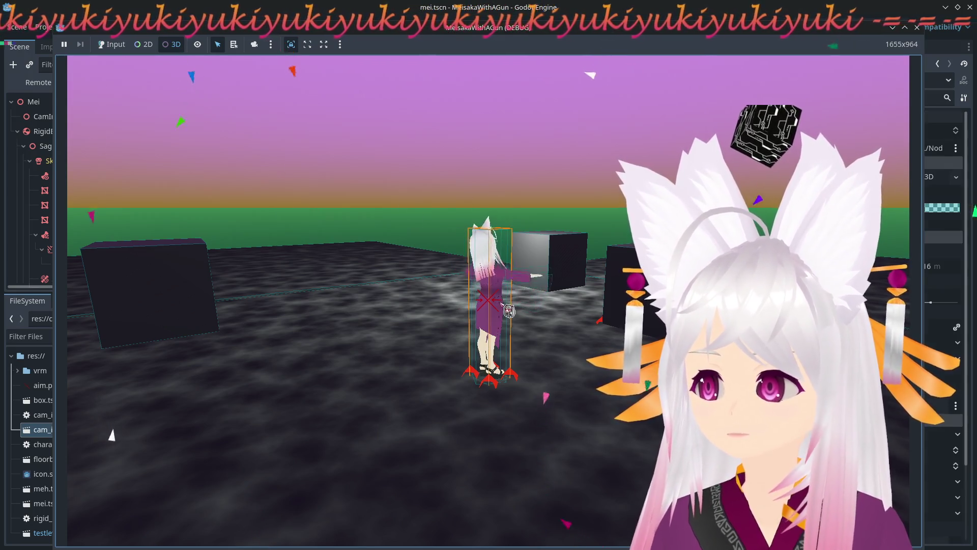
# Stop the running game and return to rigid_body_3d.gd in the editor.
pyautogui.moveTo(640, 41)
pyautogui.mouseDown()
pyautogui.moveTo(649, 58)
pyautogui.moveTo(617, 39)
pyautogui.moveTo(676, 111)
pyautogui.moveTo(737, 240)
pyautogui.moveTo(785, 54)
pyautogui.moveTo(651, 62)
pyautogui.moveTo(362, 220)
pyautogui.moveTo(307, 213)
pyautogui.moveTo(297, 52)
pyautogui.moveTo(207, 28)
pyautogui.moveTo(558, 43)
pyautogui.moveTo(484, 30)
pyautogui.moveTo(417, 222)
pyautogui.moveTo(482, 23)
pyautogui.moveTo(481, 228)
pyautogui.moveTo(484, 23)
pyautogui.moveTo(481, 59)
pyautogui.moveTo(530, 210)
pyautogui.moveTo(794, 123)
pyautogui.moveTo(748, 141)
pyautogui.moveTo(729, 162)
pyautogui.moveTo(707, 61)
pyautogui.moveTo(596, 148)
pyautogui.moveTo(596, 242)
pyautogui.moveTo(653, 460)
pyautogui.moveTo(682, 94)
pyautogui.moveTo(664, 30)
pyautogui.moveTo(618, 21)
pyautogui.mouseUp()
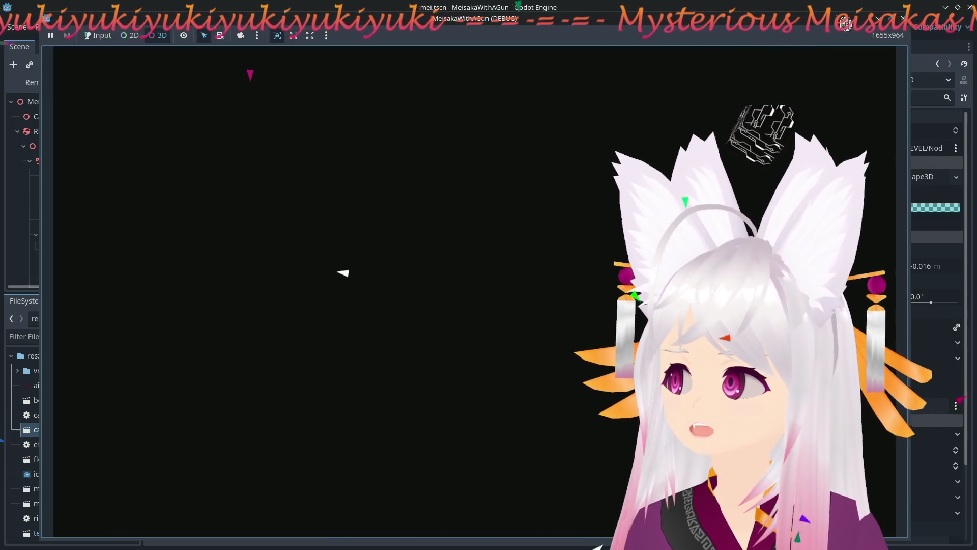
pyautogui.hotkey('alt', 'Tab')
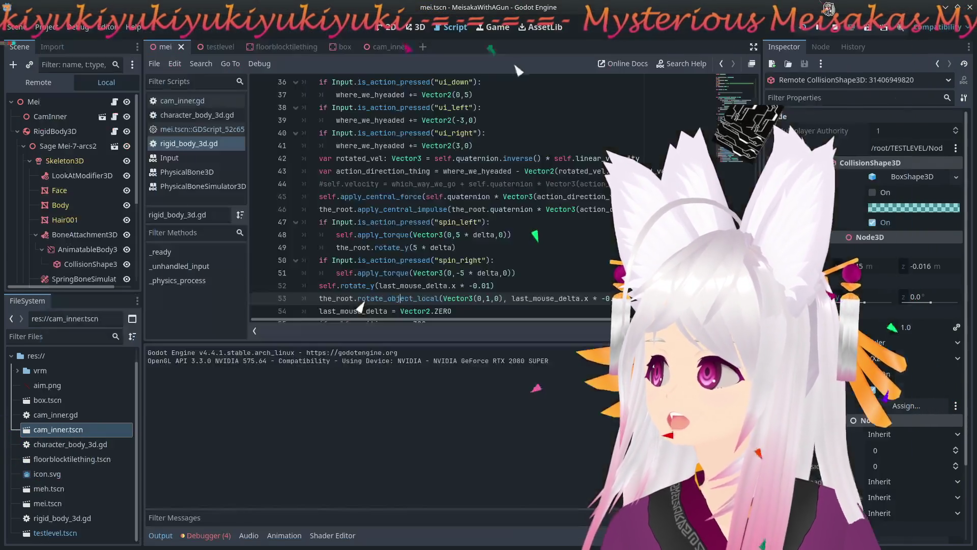
pyautogui.press('F8')
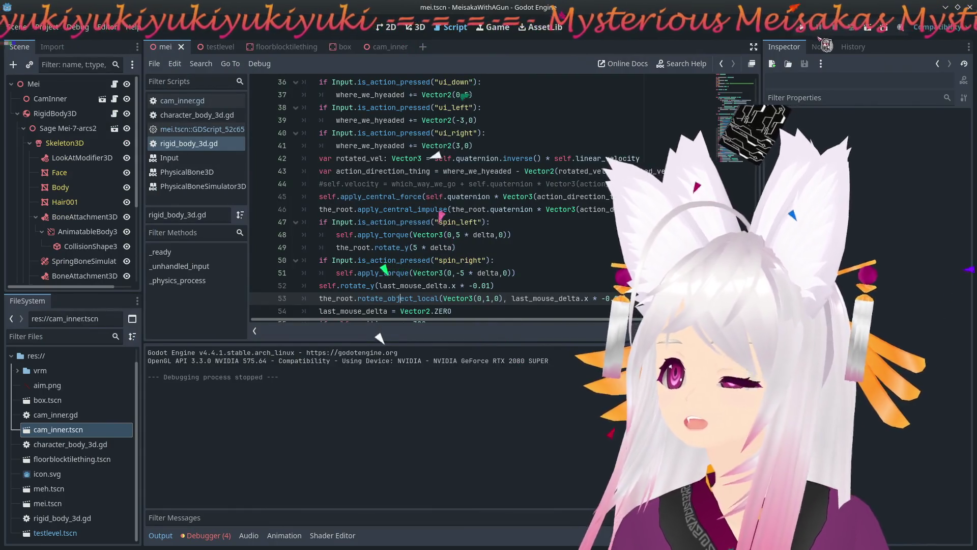
pyautogui.click(805, 29)
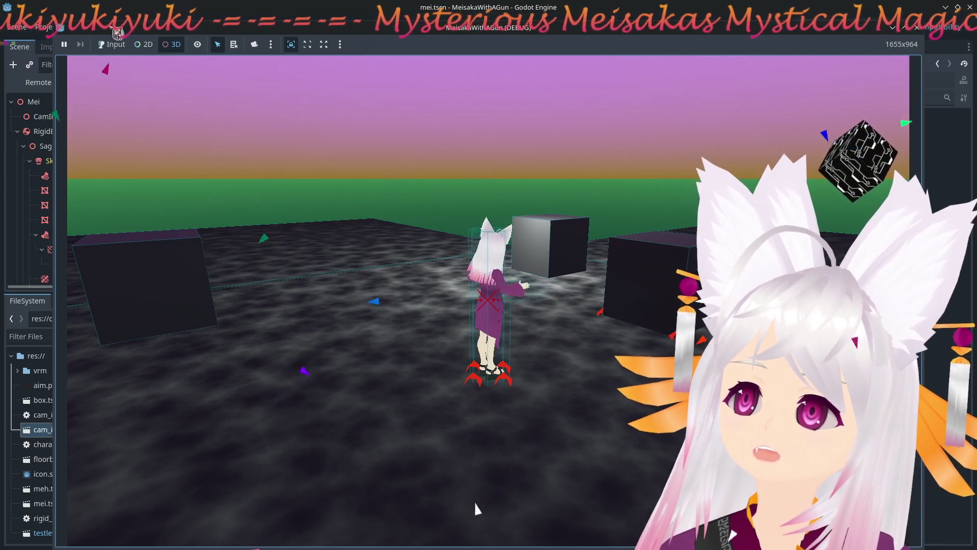
pyautogui.click(498, 300)
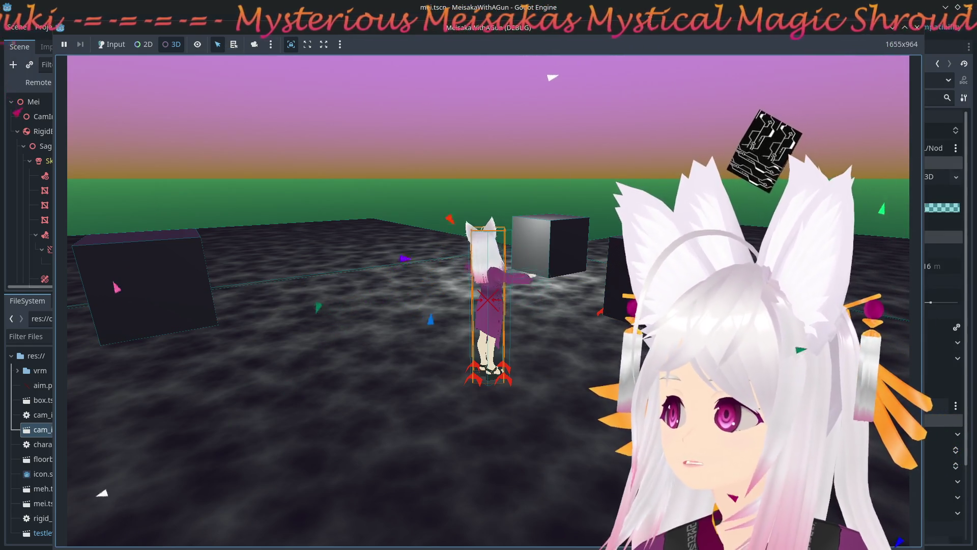
pyautogui.press('super+Left')
pyautogui.press('super+Left')
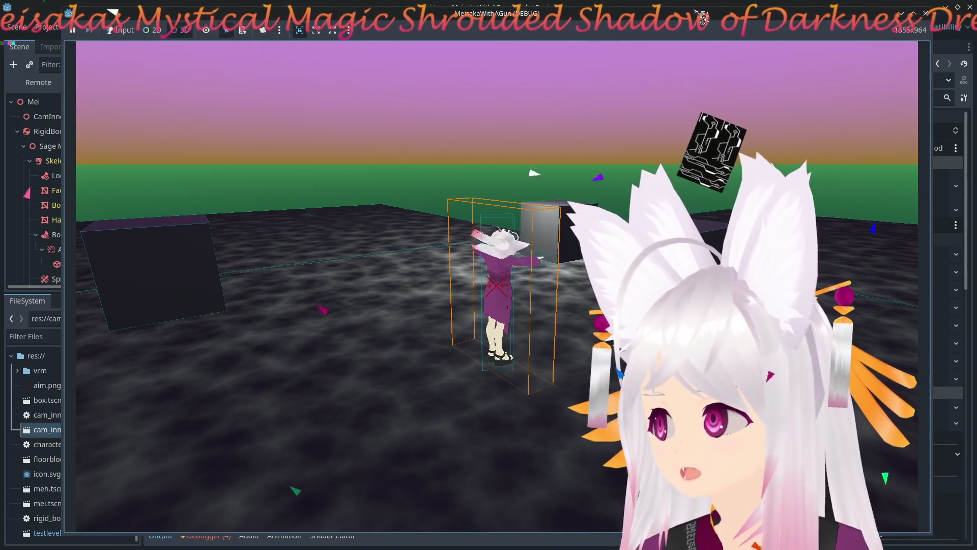
pyautogui.moveTo(731, 24); pyautogui.dragTo(450, 37)
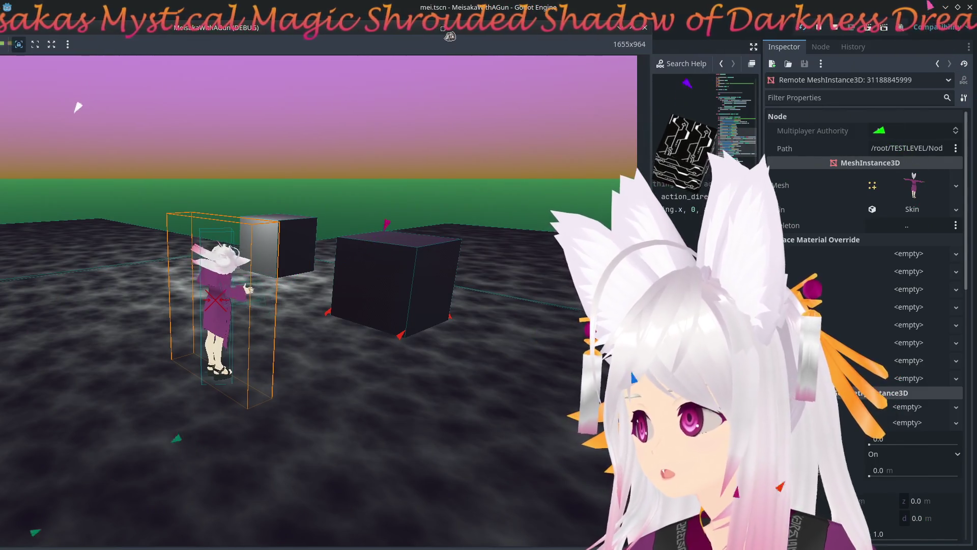
pyautogui.doubleClick(450, 36)
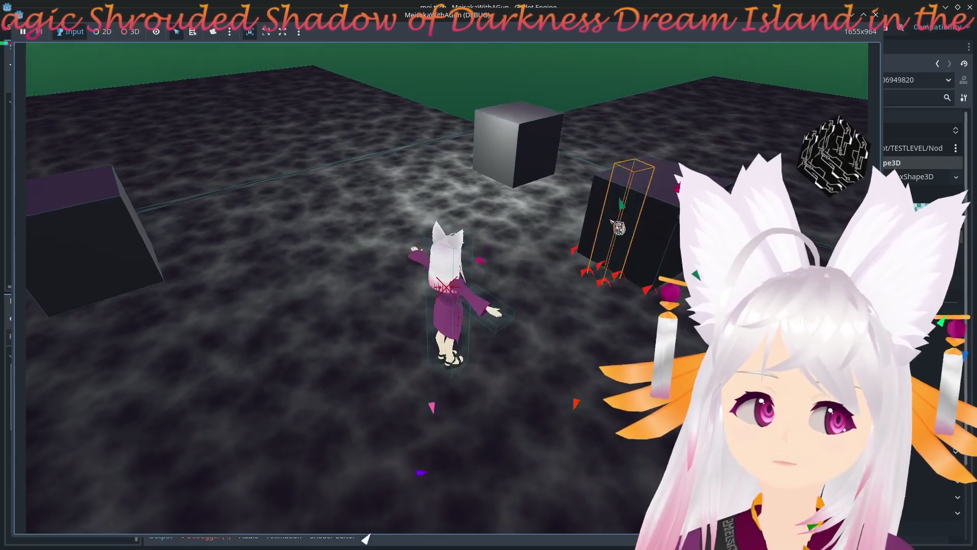
pyautogui.press('F8')
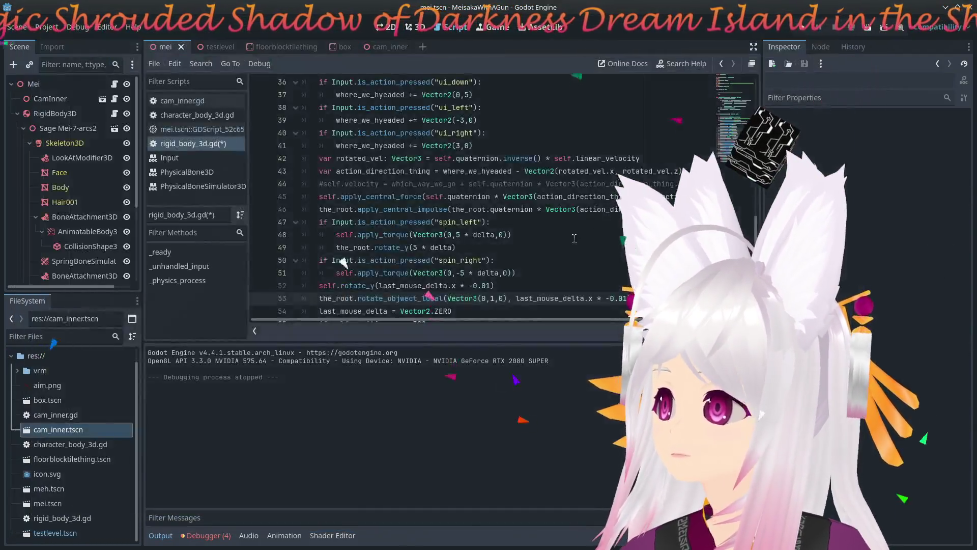
# Move through rigid_body_3d.gd to find the left and right movement lines.
pyautogui.click(548, 248)
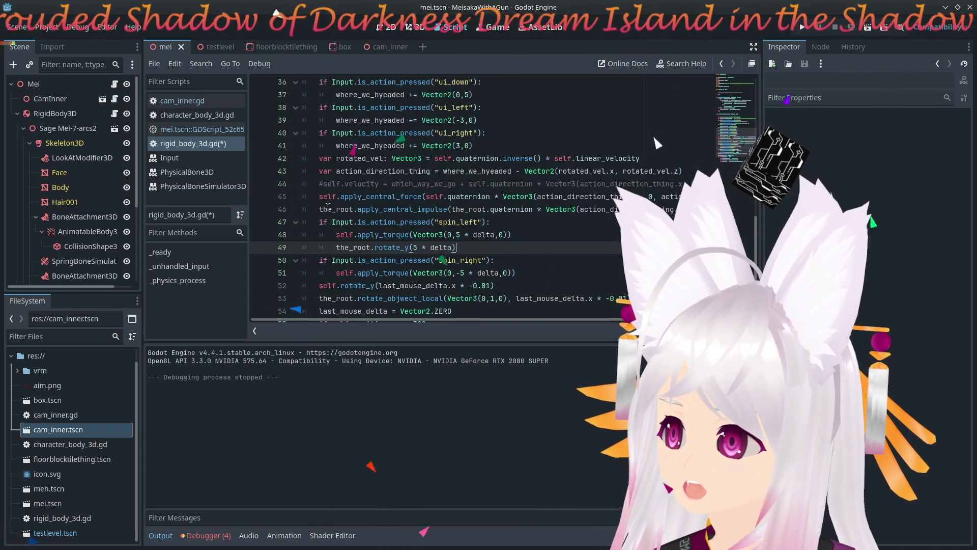
pyautogui.moveTo(327, 207)
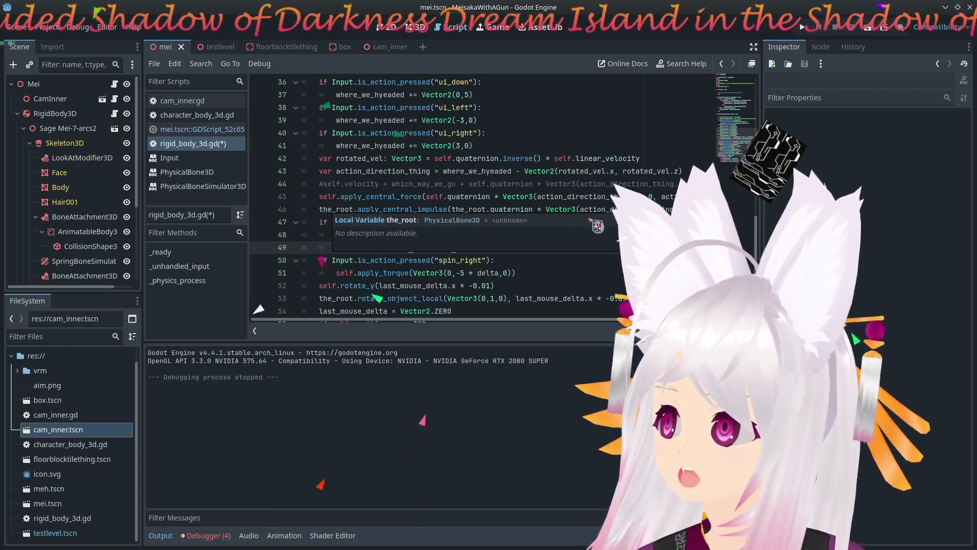
pyautogui.press('Up')
pyautogui.press('Up')
pyautogui.press('Up')
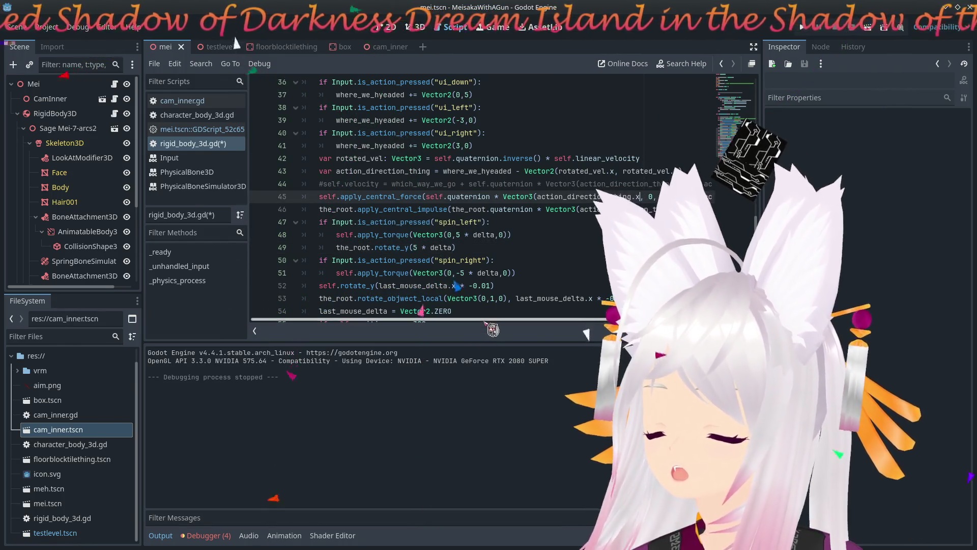
pyautogui.hscroll(5, 422, 320)
pyautogui.hscroll(-5, 423, 319)
pyautogui.click(559, 216)
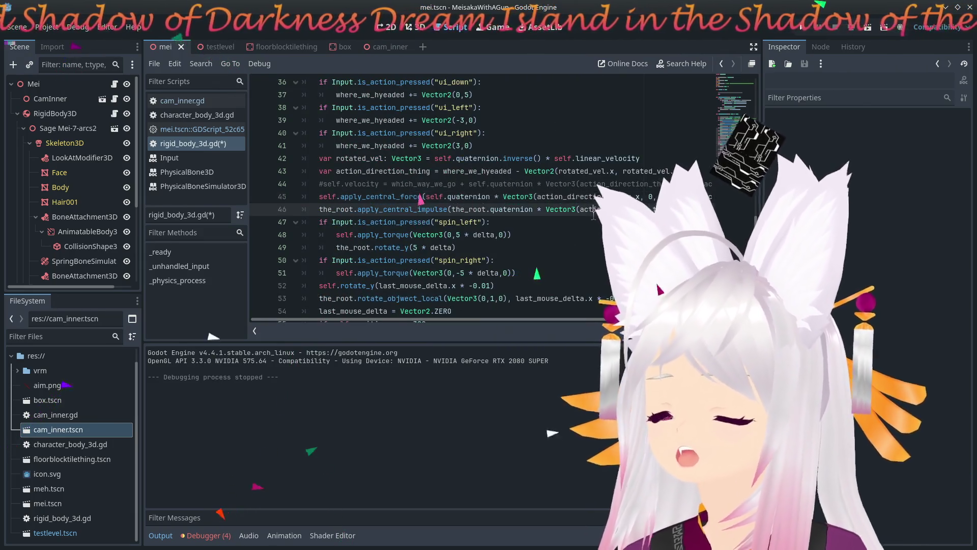
pyautogui.scroll(2, 559, 216)
pyautogui.scroll(-2, 433, 196)
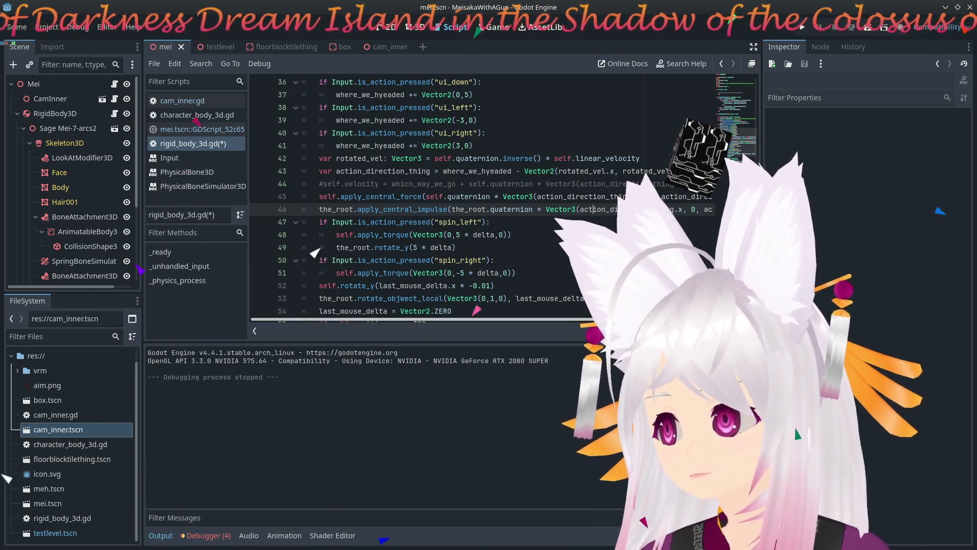
pyautogui.scroll(2, 527, 234)
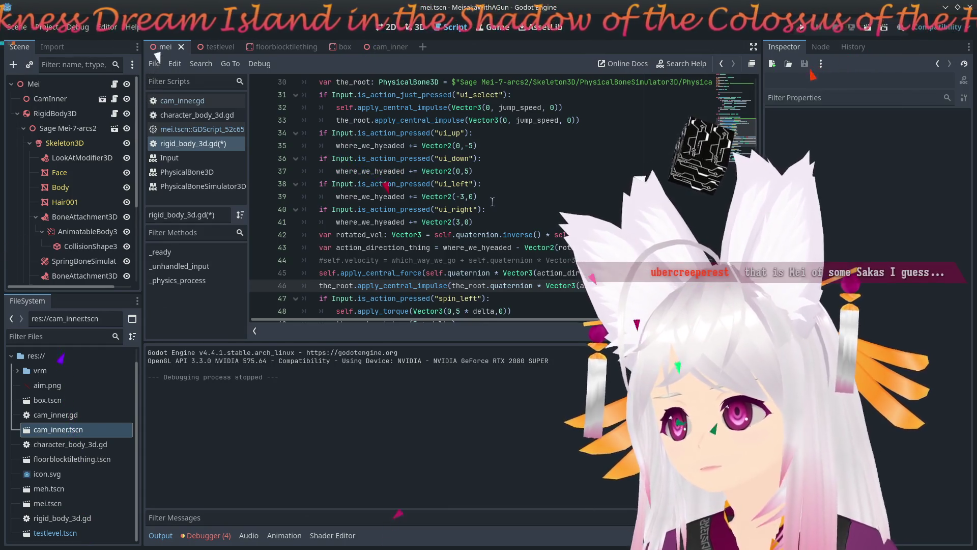
# Change the movement vectors to Vector2(-30,0) and Vector2(30,0), then run the game.
pyautogui.doubleClick(462, 197)
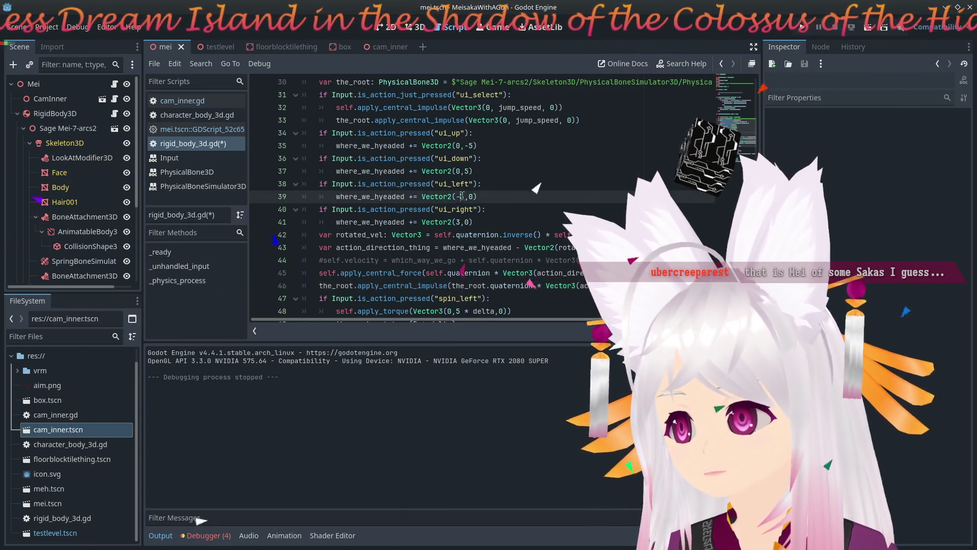
pyautogui.write('30')
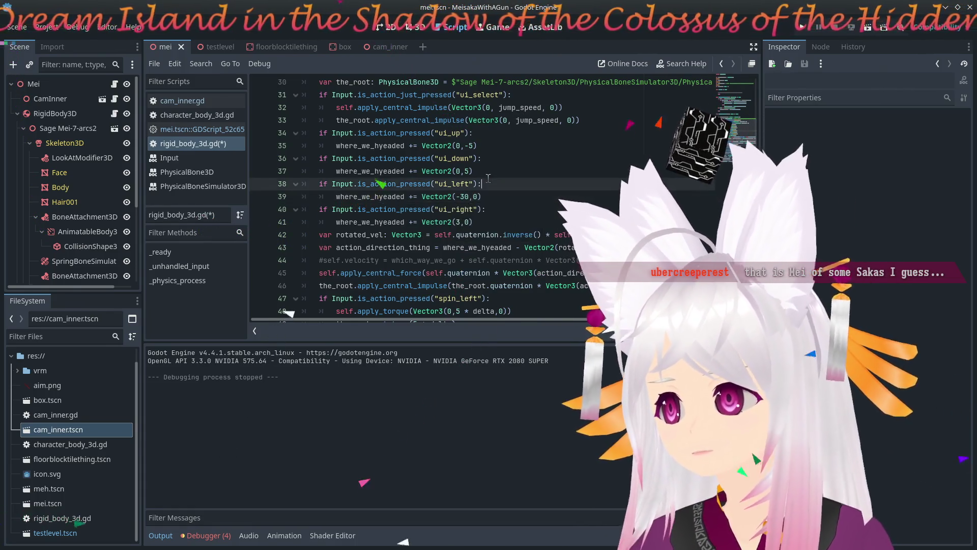
pyautogui.doubleClick(461, 222)
pyautogui.write('30')
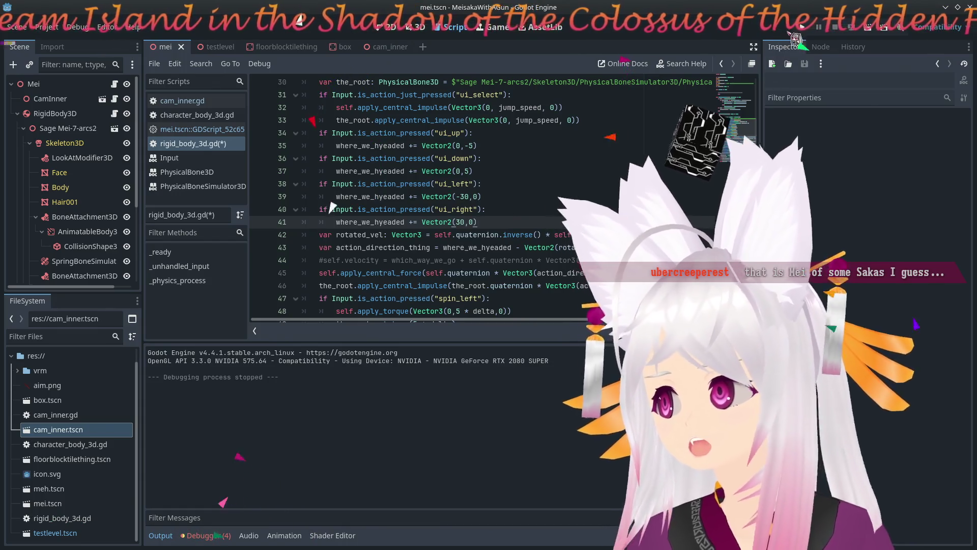
pyautogui.press('F5')
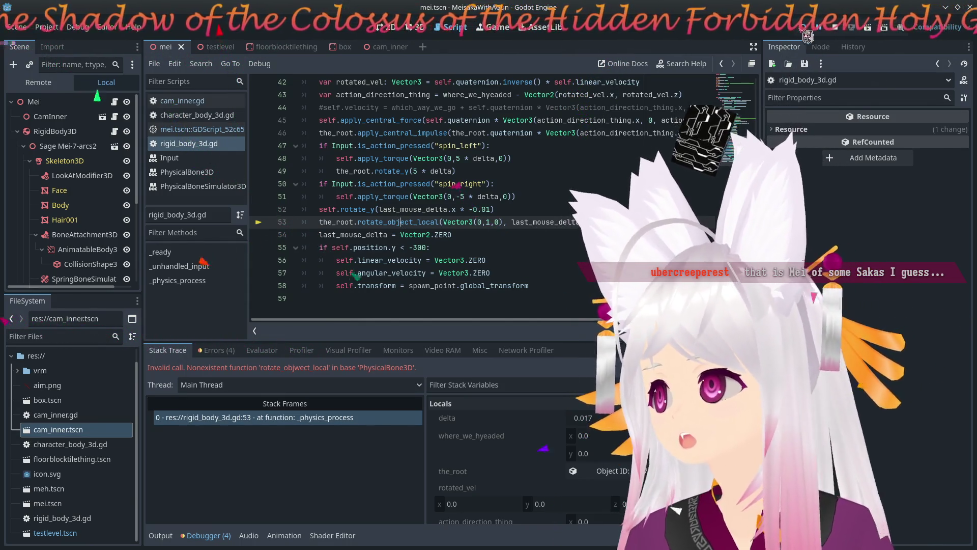
# Relaunch the game to test the stronger movement, then stop it.
pyautogui.press('F5')
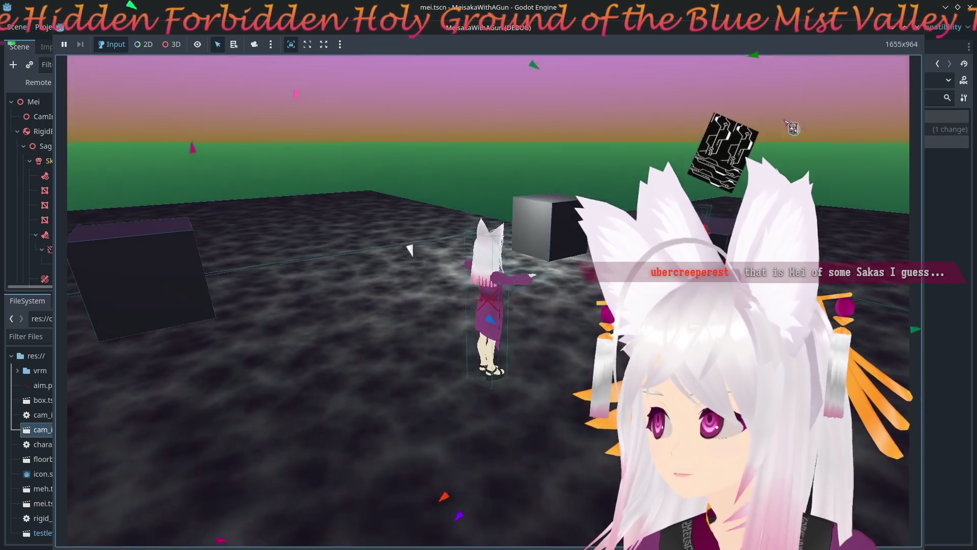
pyautogui.press('F8')
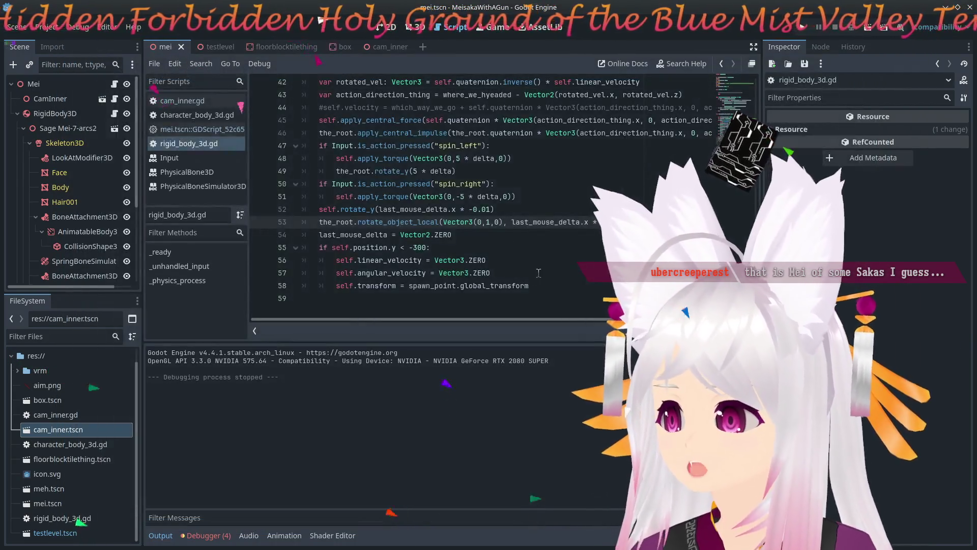
# Review the spin_left/spin_right torque code and go to the the_root.rotate_y line.
pyautogui.click(547, 247)
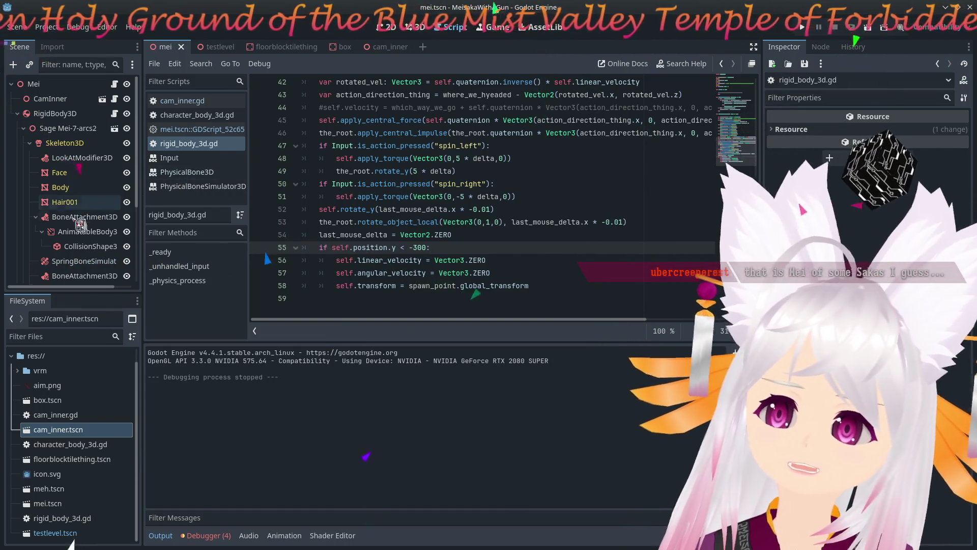
pyautogui.scroll(-2, 90, 208)
pyautogui.scroll(-5, 91, 208)
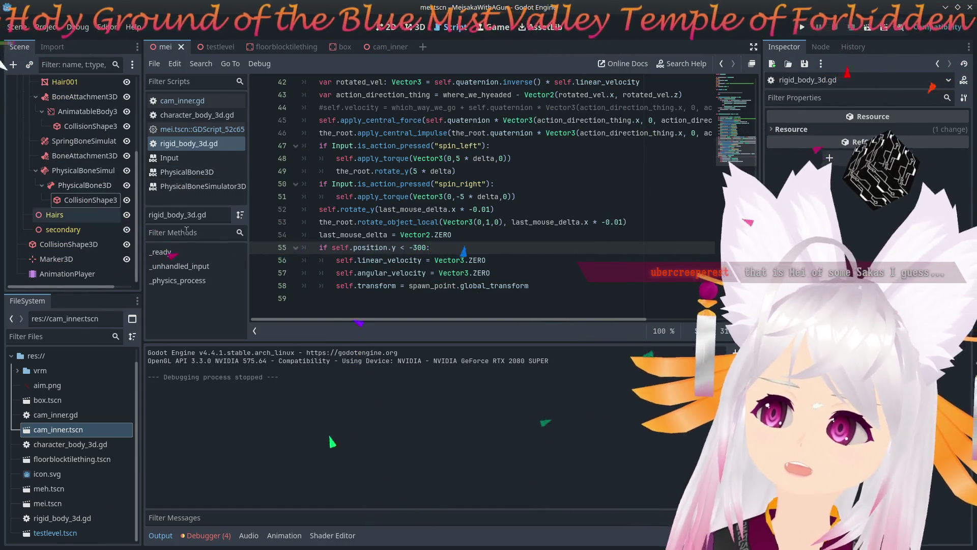
pyautogui.scroll(6, 573, 290)
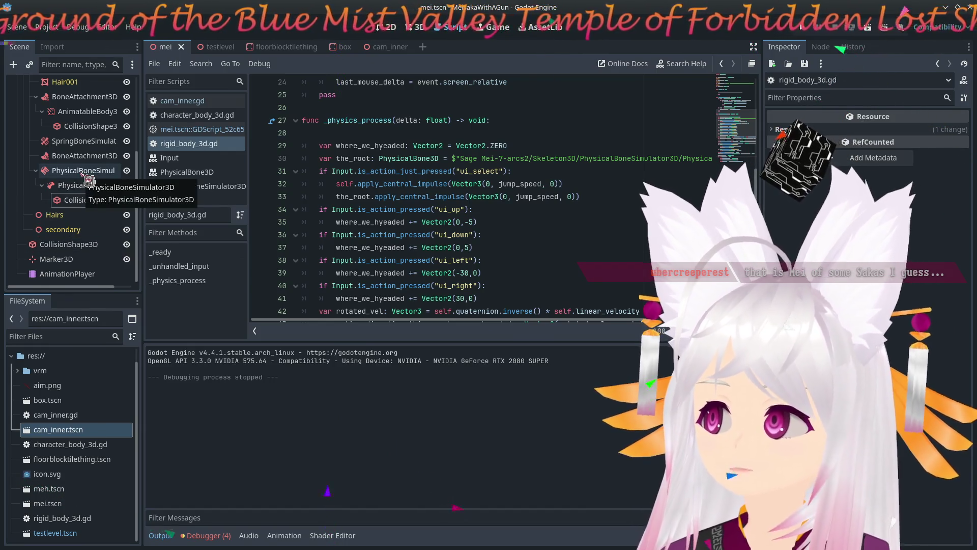
pyautogui.scroll(5, 89, 179)
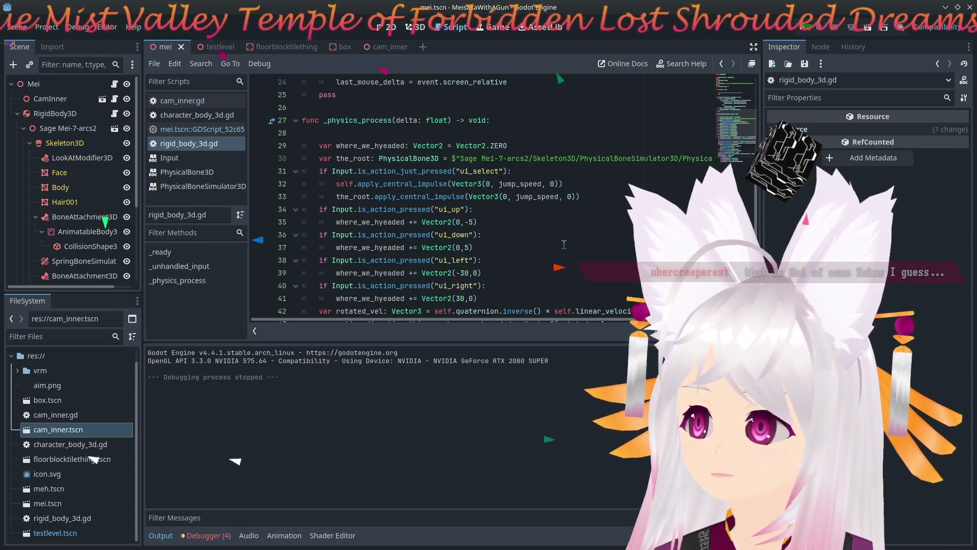
pyautogui.scroll(-3, 564, 245)
pyautogui.scroll(-2, 564, 245)
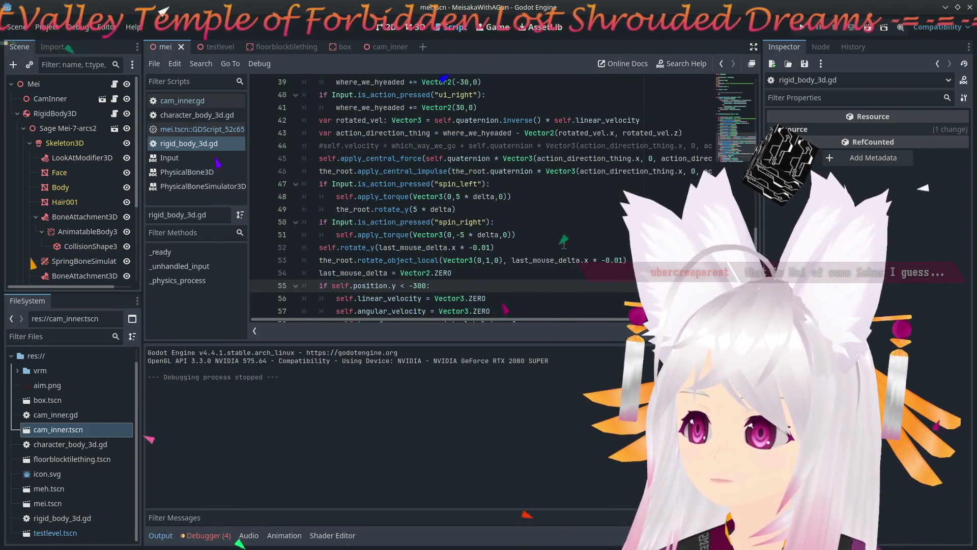
pyautogui.scroll(-1, 564, 245)
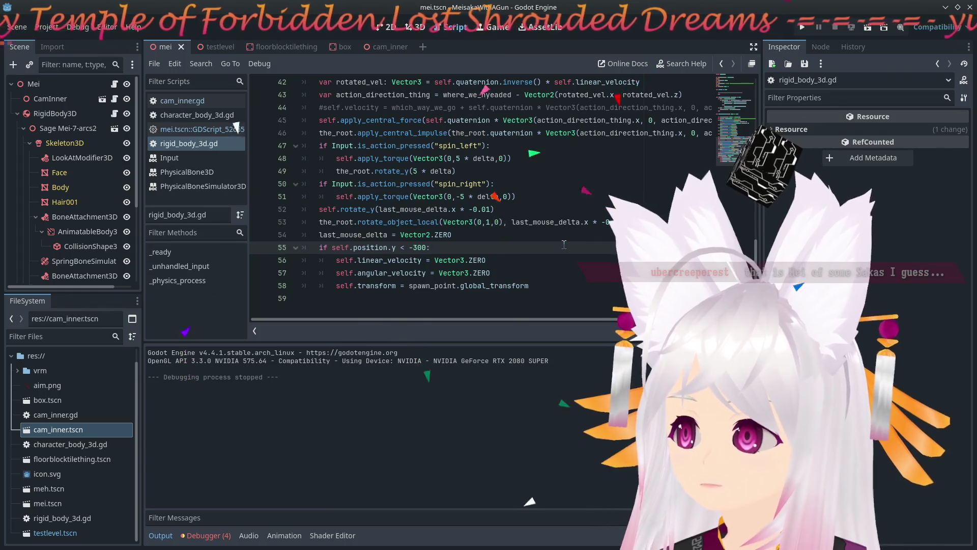
pyautogui.click(334, 171)
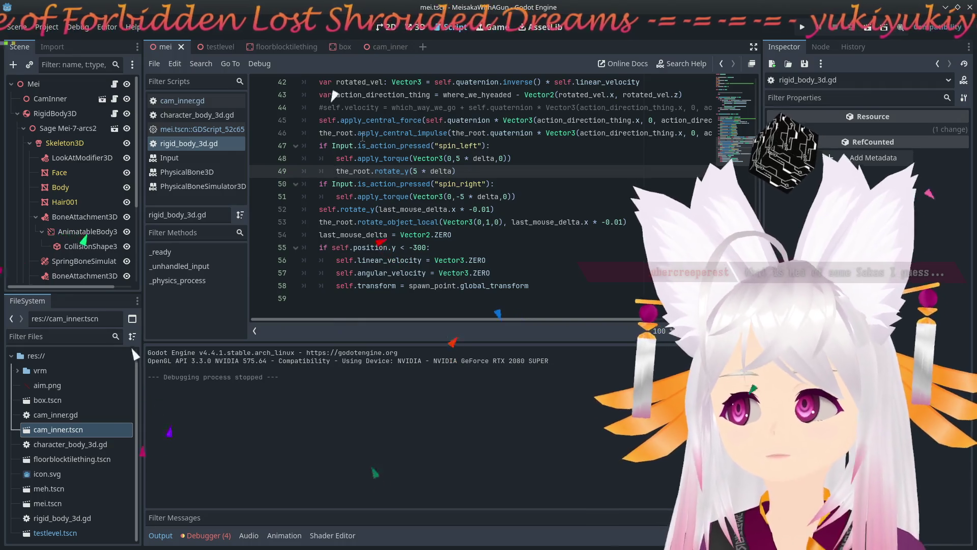
# Comment out the the_root rotation, impulse and mouse-rotation lines with Ctrl+K.
pyautogui.hotkey('ctrl', 'k')
pyautogui.press('Up')
pyautogui.press('Up')
pyautogui.press('Up')
pyautogui.hotkey('ctrl', 'k')
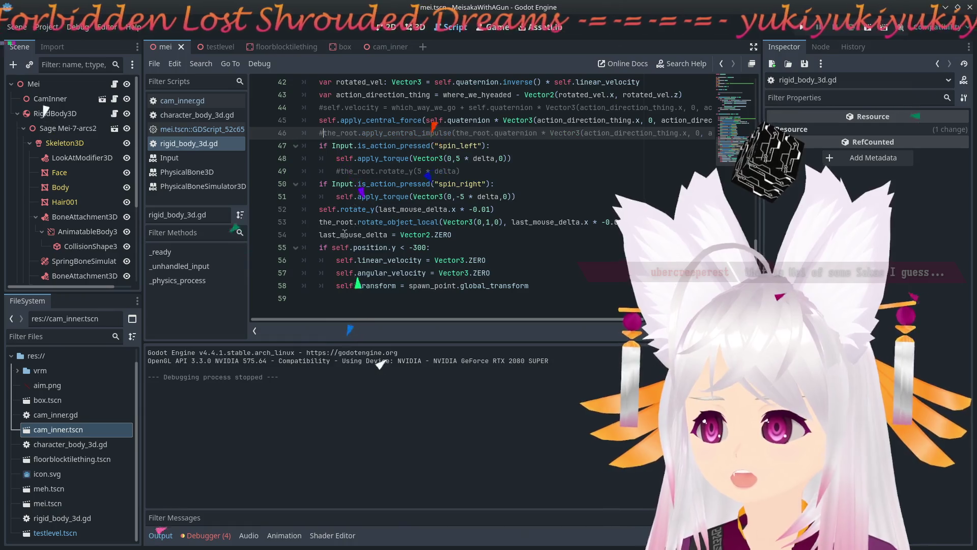
pyautogui.press('Down')
pyautogui.press('Down')
pyautogui.press('Down')
pyautogui.hotkey('ctrl', 'k')
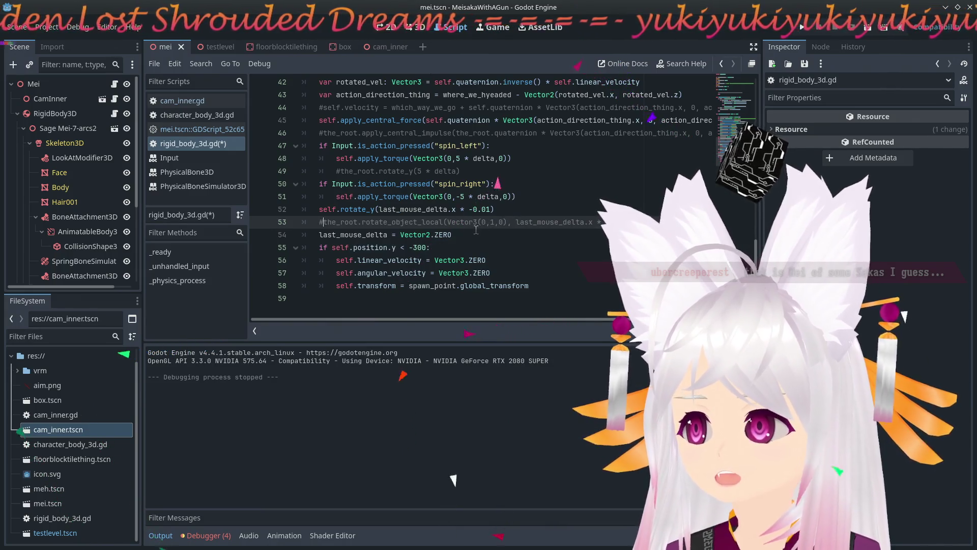
# Comment out the the_root jump impulse line, then run and stop a body-only movement test.
pyautogui.scroll(5, 476, 230)
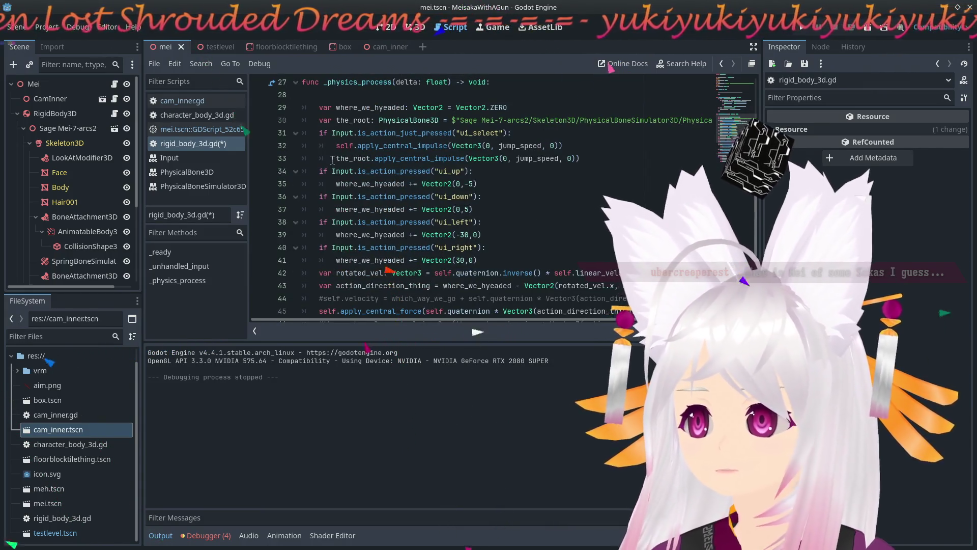
pyautogui.click(332, 158)
pyautogui.write('#')
pyautogui.scroll(-1, 479, 196)
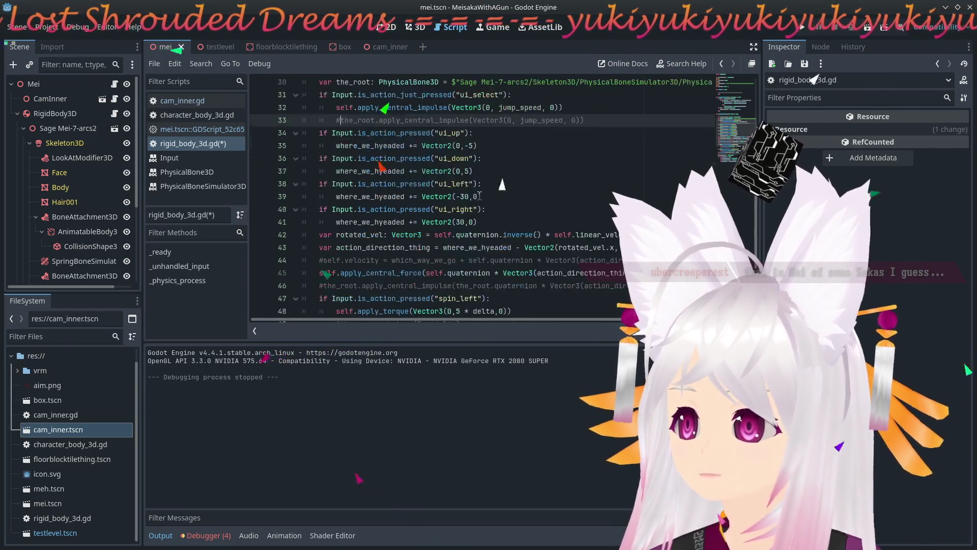
pyautogui.scroll(-1, 490, 187)
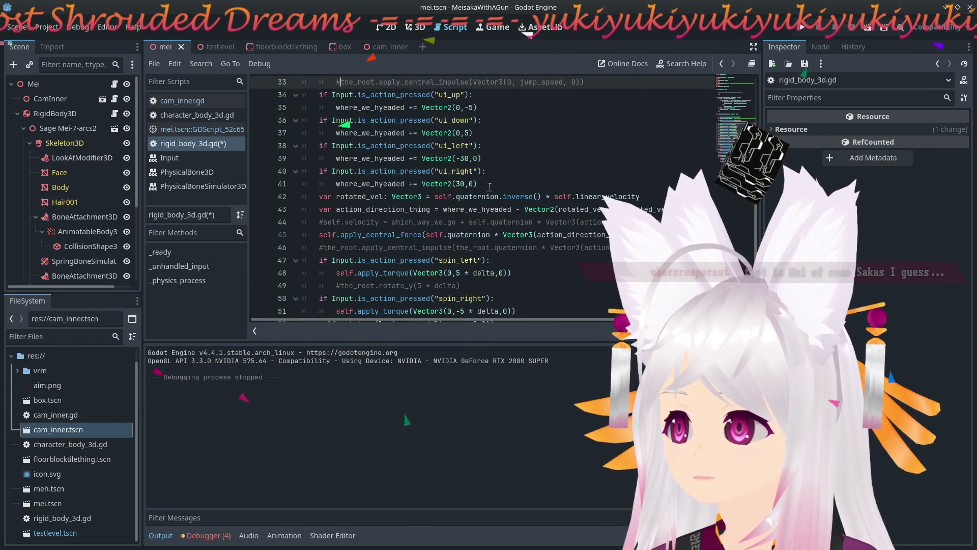
pyautogui.press('F5')
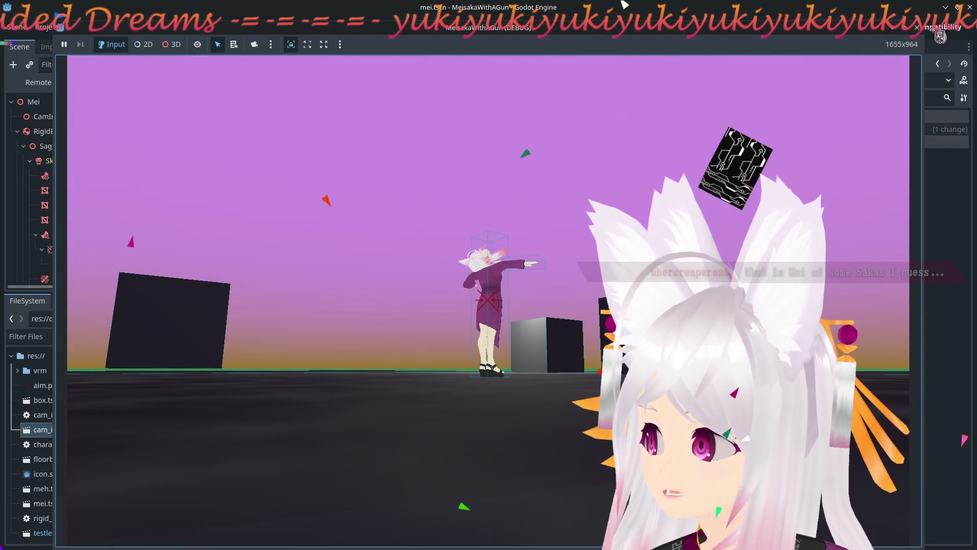
pyautogui.press('F8')
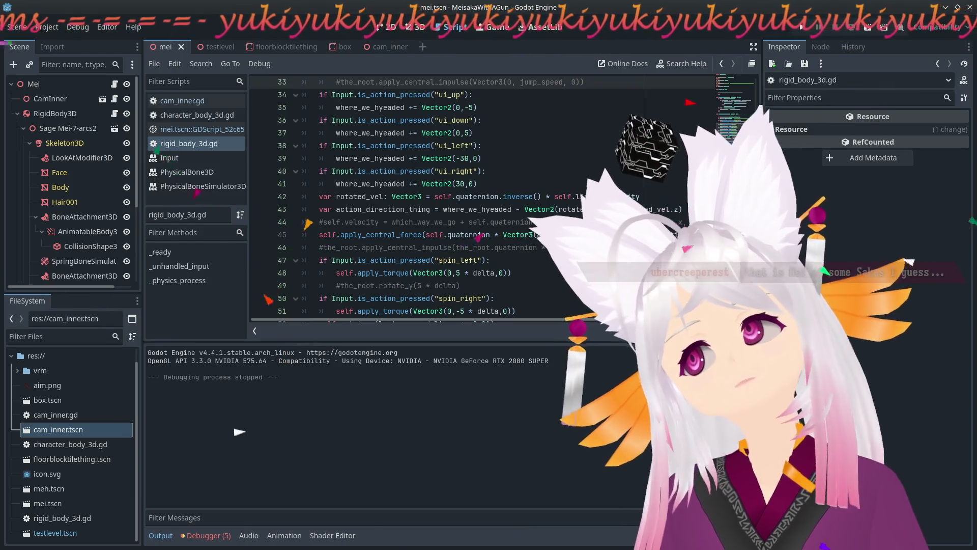
# Scroll down to the movement code where only apply_torque handles spinning.
pyautogui.scroll(-3, 433, 198)
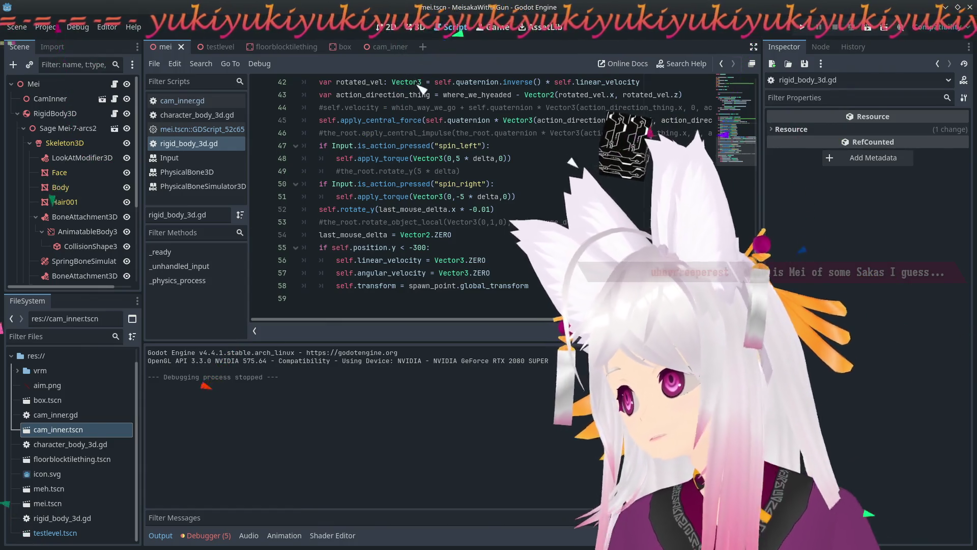
# Start a new line 54 with 'the_root.' via autocomplete, backing out a mistaken transform.
pyautogui.click(433, 222)
pyautogui.press('Return')
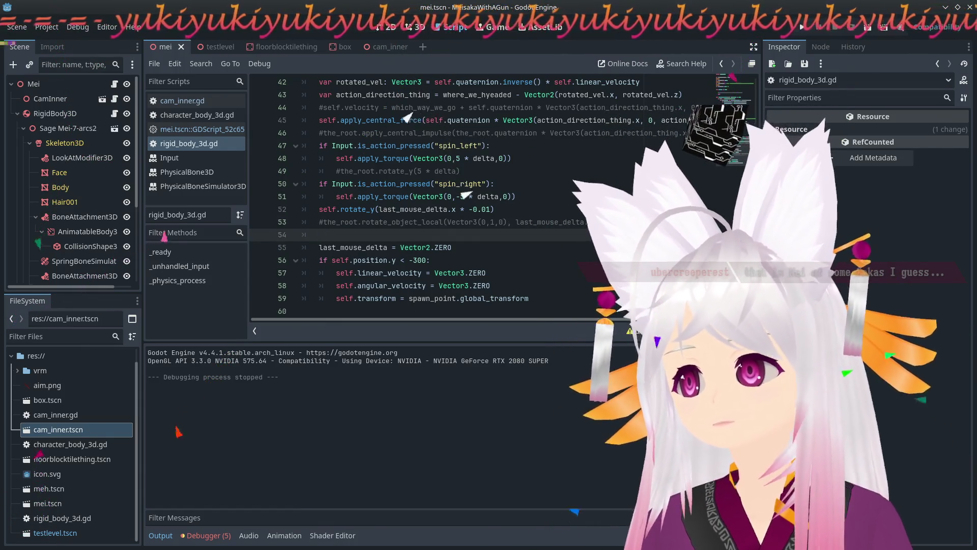
pyautogui.write('the')
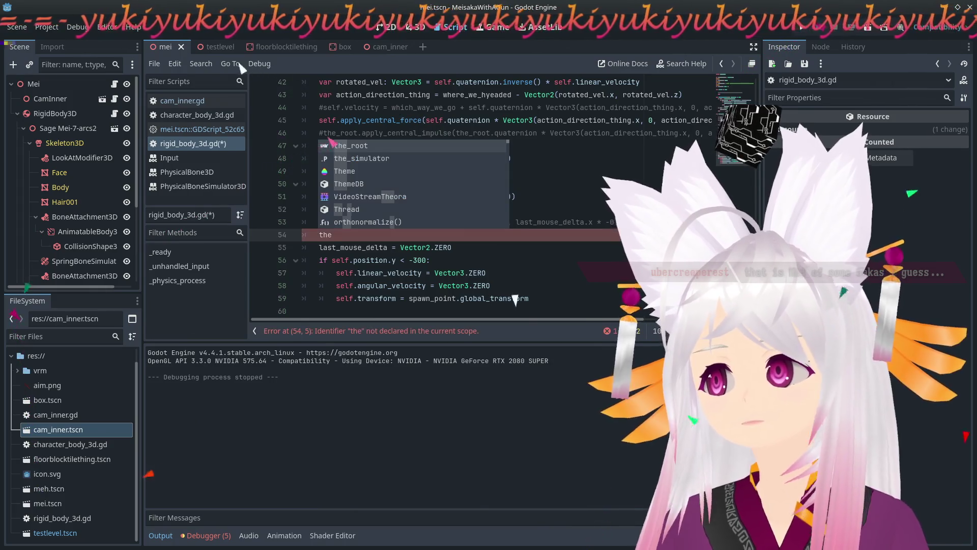
pyautogui.press('Return')
pyautogui.write('.tr')
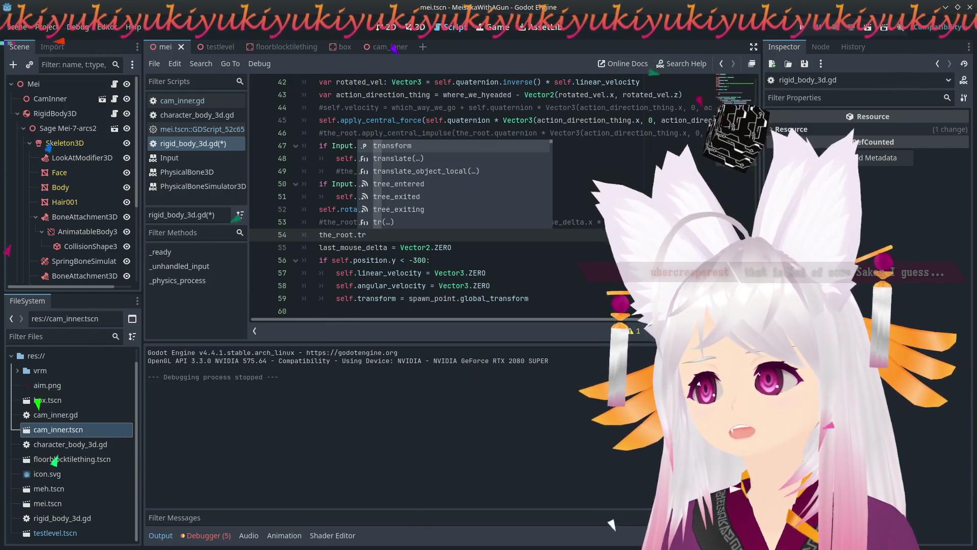
pyautogui.press('Return')
pyautogui.write('.')
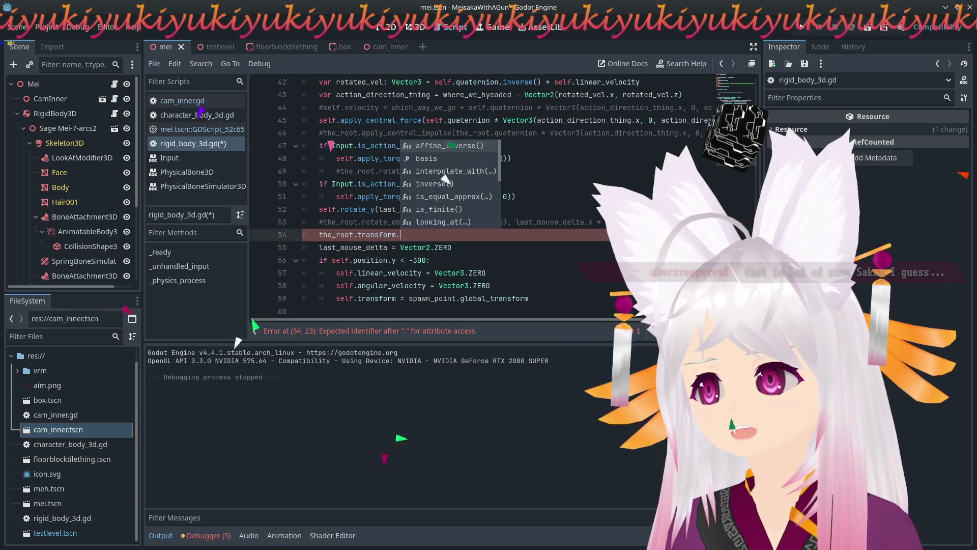
pyautogui.write('p')
pyautogui.press('BackSpace')
pyautogui.write('t')
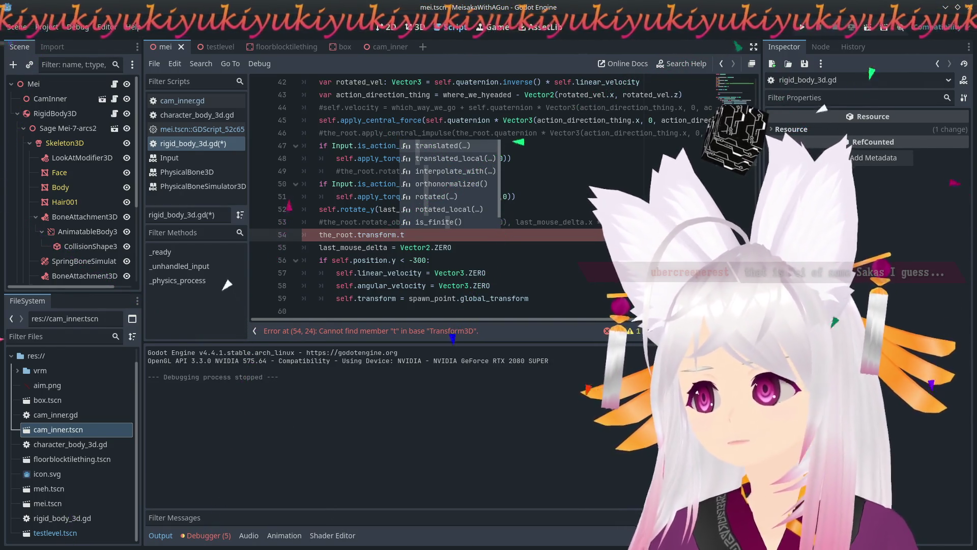
pyautogui.scroll(-1, 464, 171)
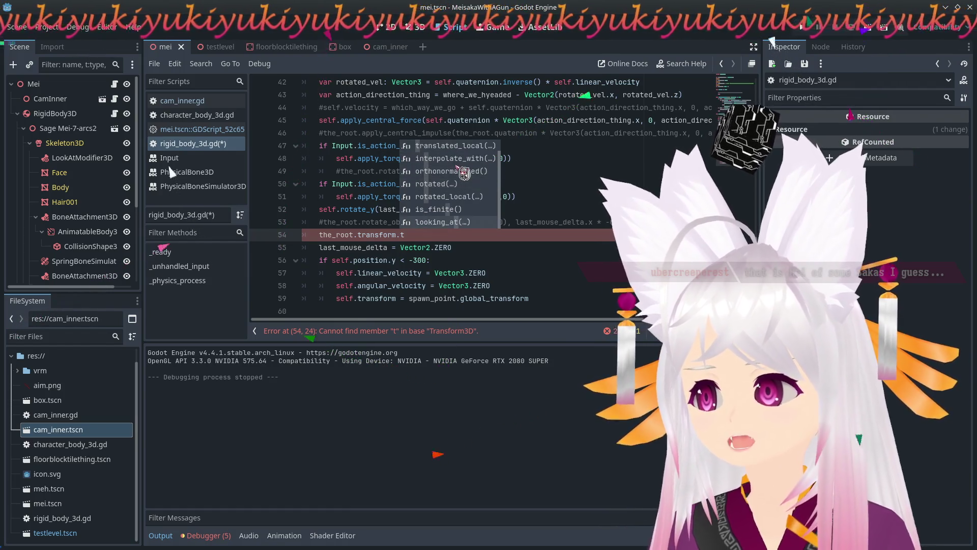
pyautogui.press('BackSpace')
pyautogui.scroll(-8, 463, 171)
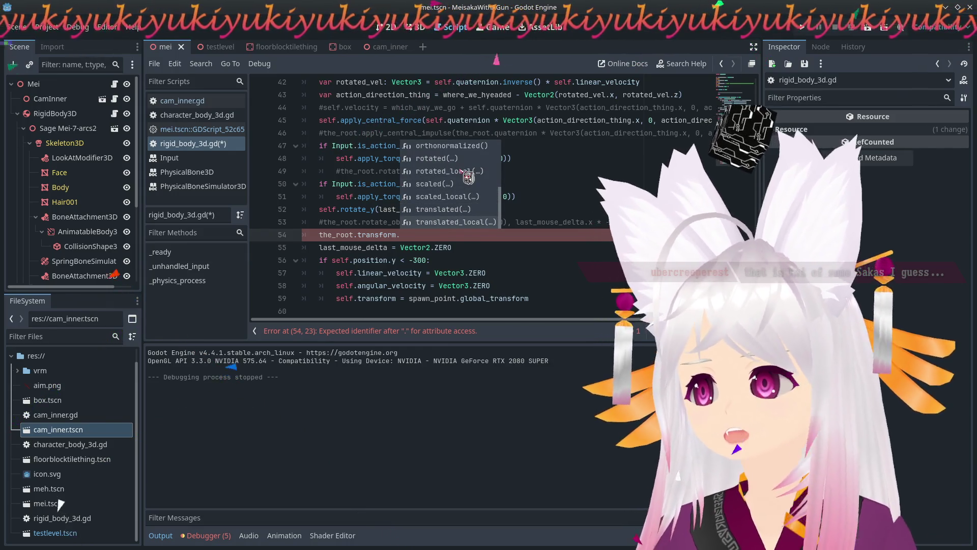
pyautogui.press('BackSpace')
pyautogui.press('BackSpace')
pyautogui.press('BackSpace')
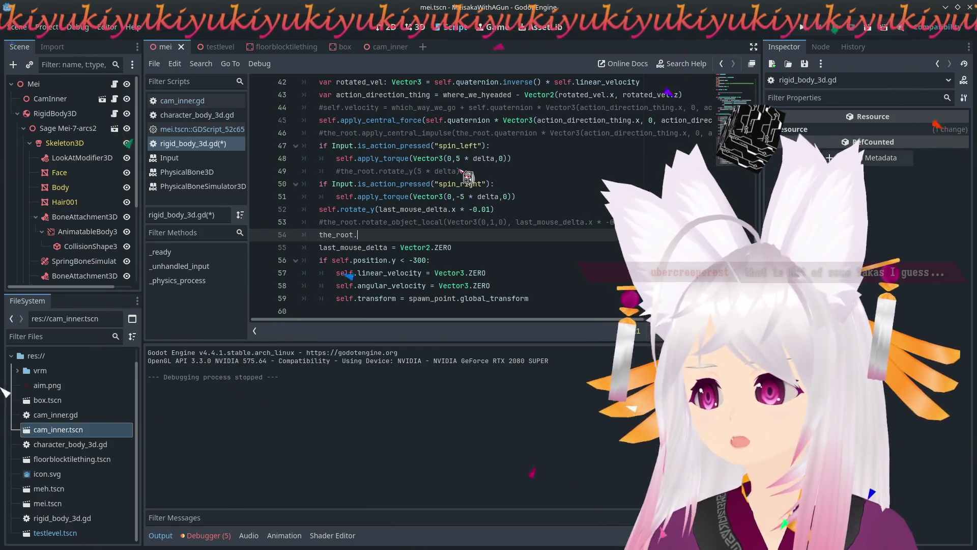
pyautogui.press('BackSpace')
pyautogui.press('BackSpace')
pyautogui.write('p')
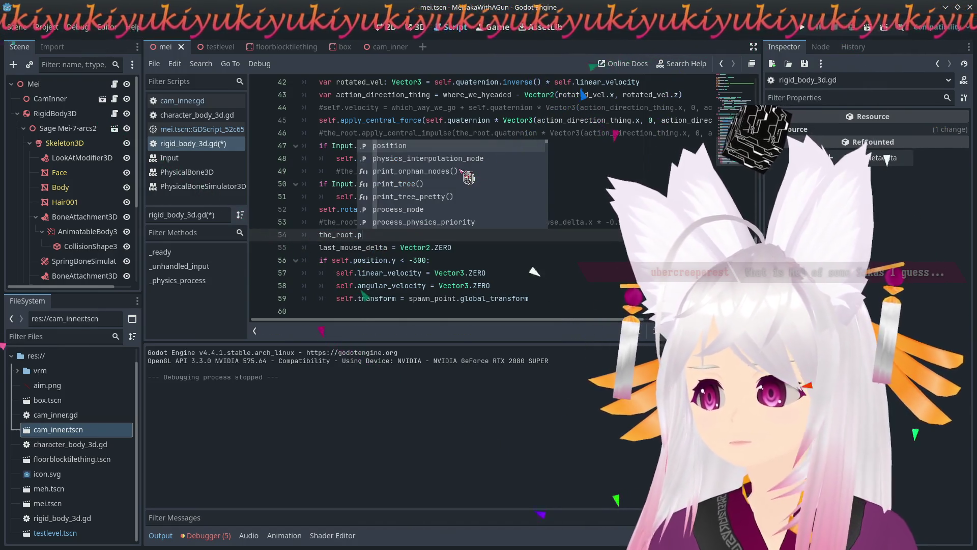
# Finish line 54 as 'the_root.position = self.position' and run the game.
pyautogui.press('Return')
pyautogui.write('.')
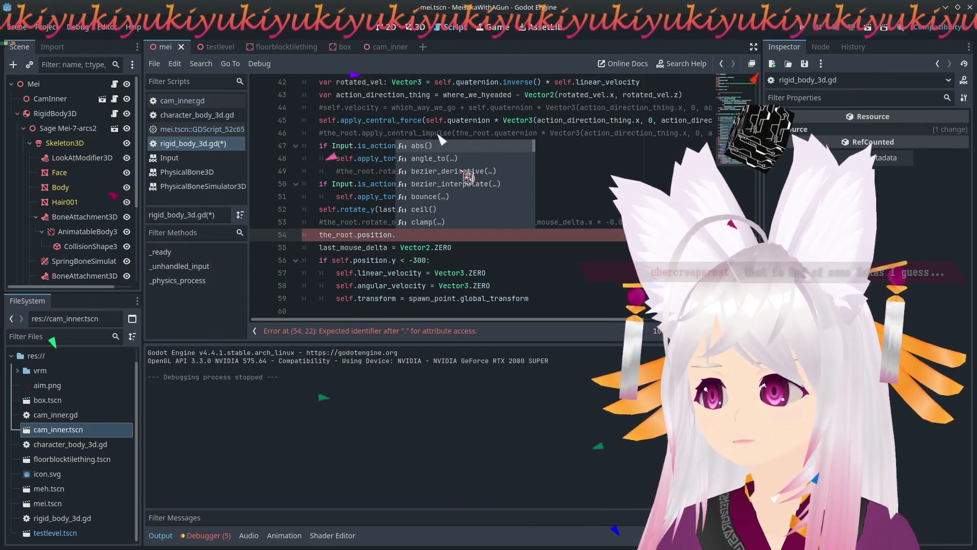
pyautogui.press('BackSpace')
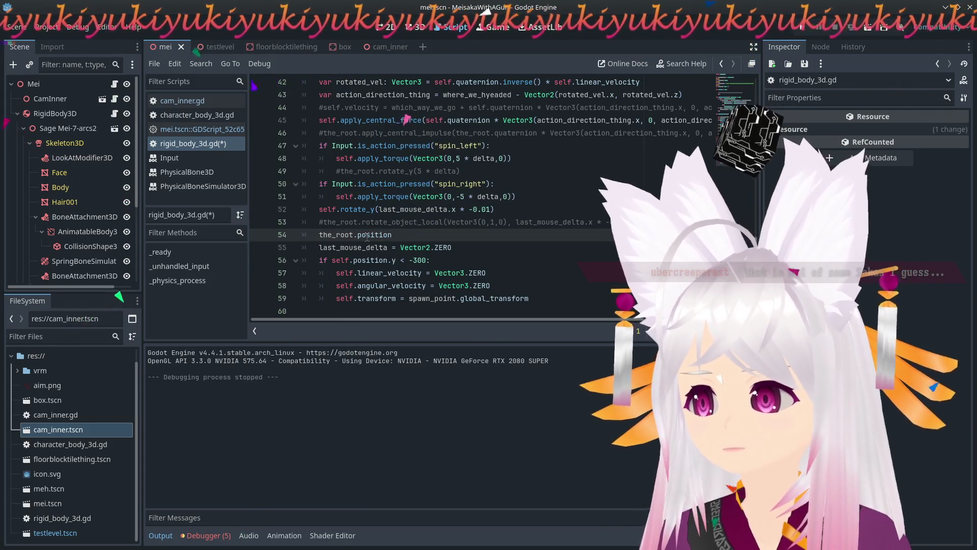
pyautogui.moveTo(367, 237)
pyautogui.write('= ')
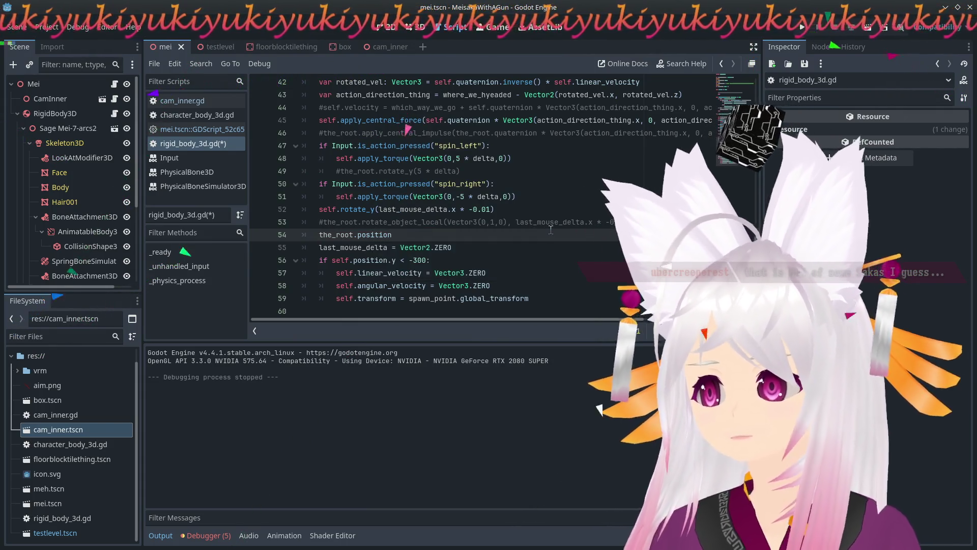
pyautogui.write('self.po')
pyautogui.write('si')
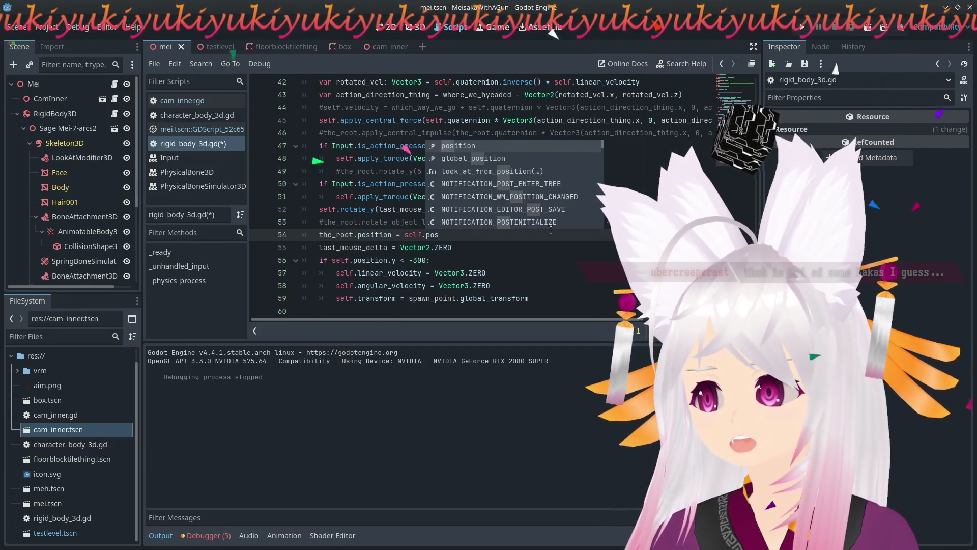
pyautogui.press('Return')
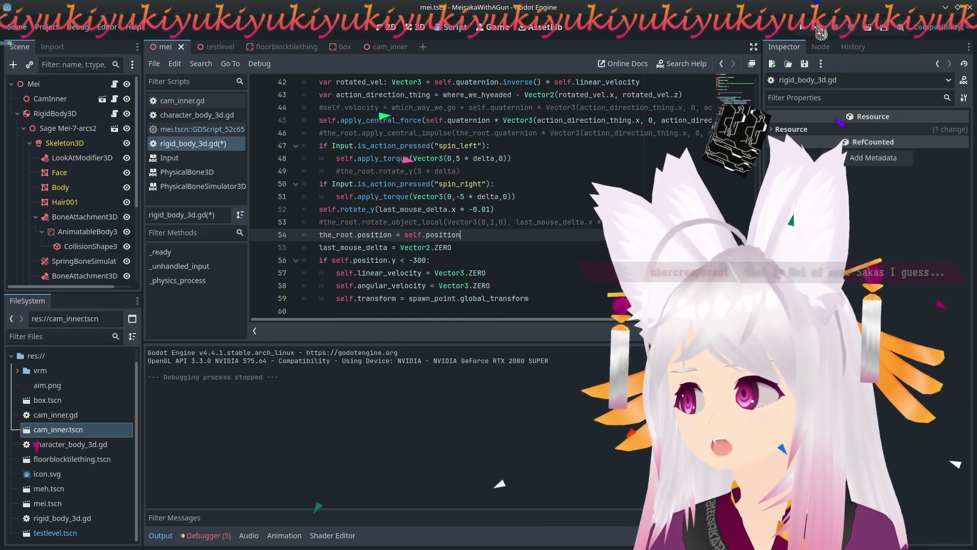
pyautogui.press('F5')
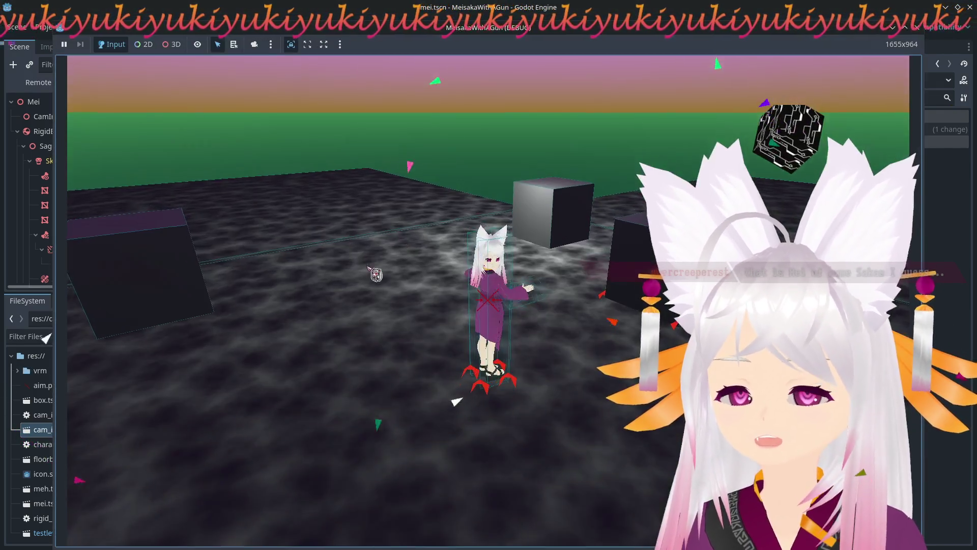
pyautogui.moveTo(376, 275); pyautogui.dragTo(922, 57)
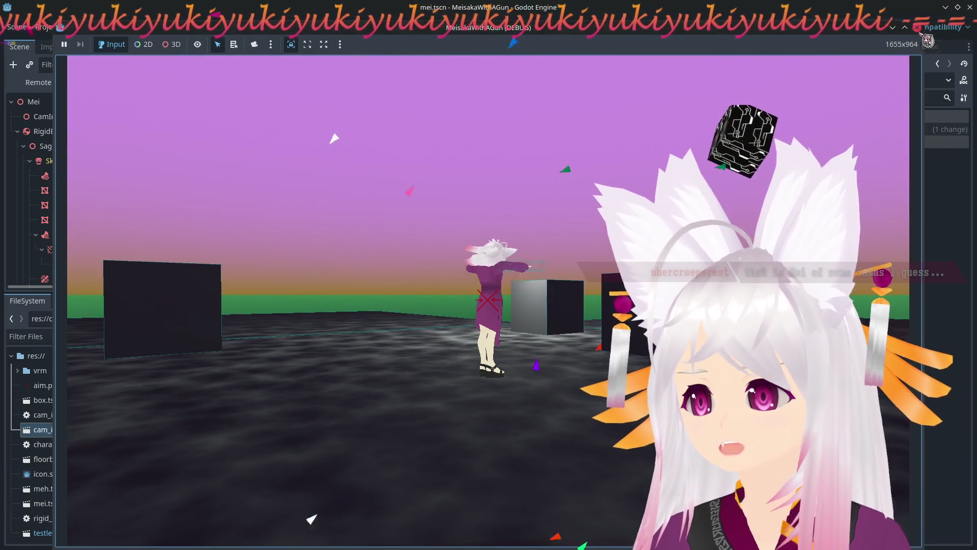
# Stop the game, set PhysicalBoneSimulator3D Active, run a test, then inspect PhysicalBone3D.
pyautogui.click(928, 41)
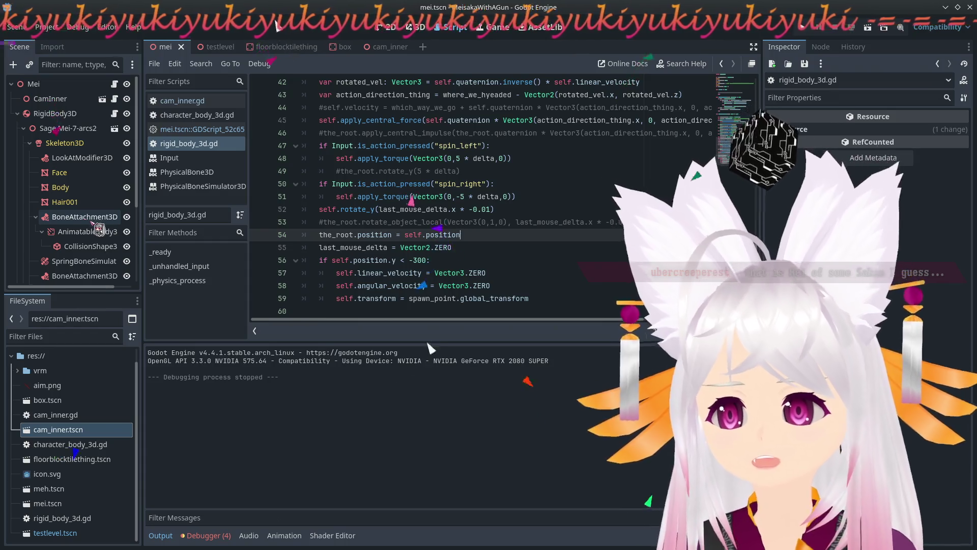
pyautogui.scroll(-3, 89, 234)
pyautogui.click(81, 240)
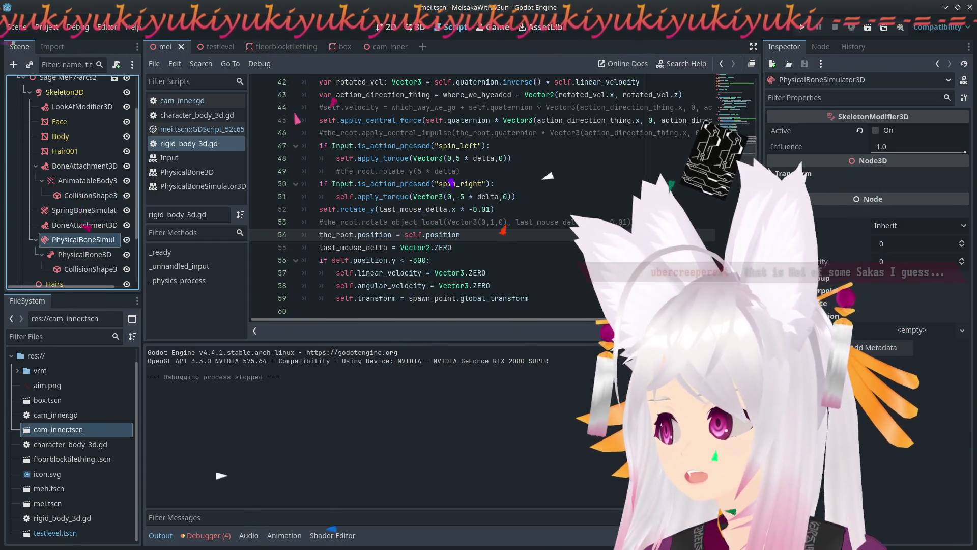
pyautogui.click(876, 130)
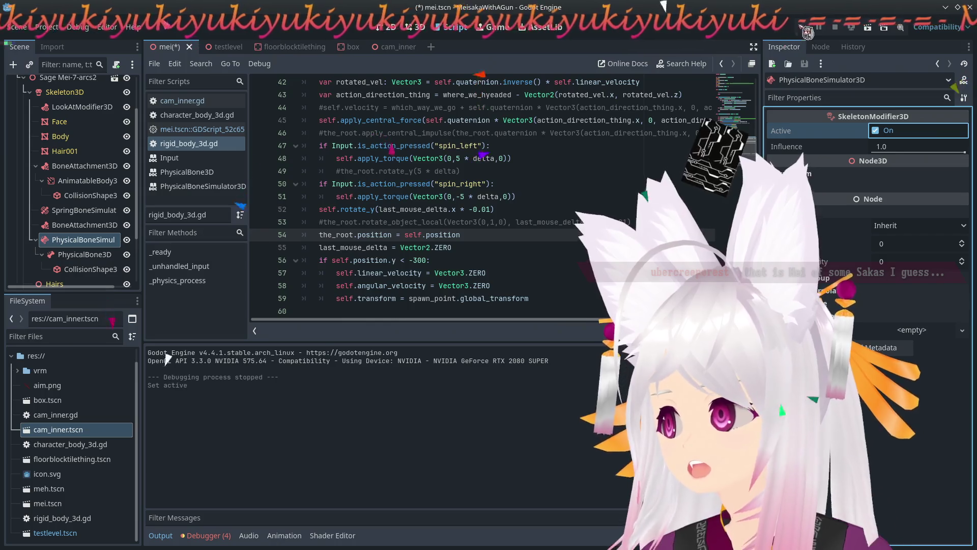
pyautogui.click(804, 28)
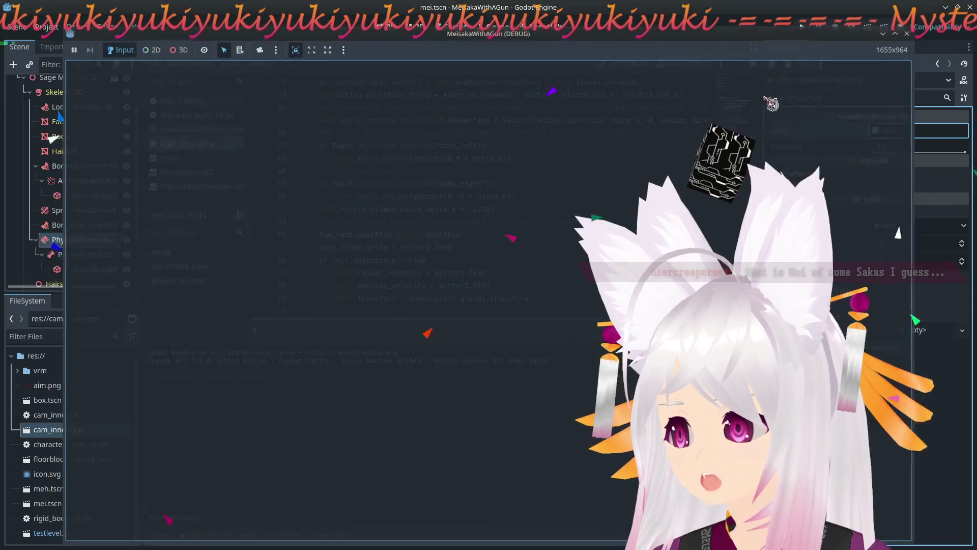
pyautogui.click(84, 257)
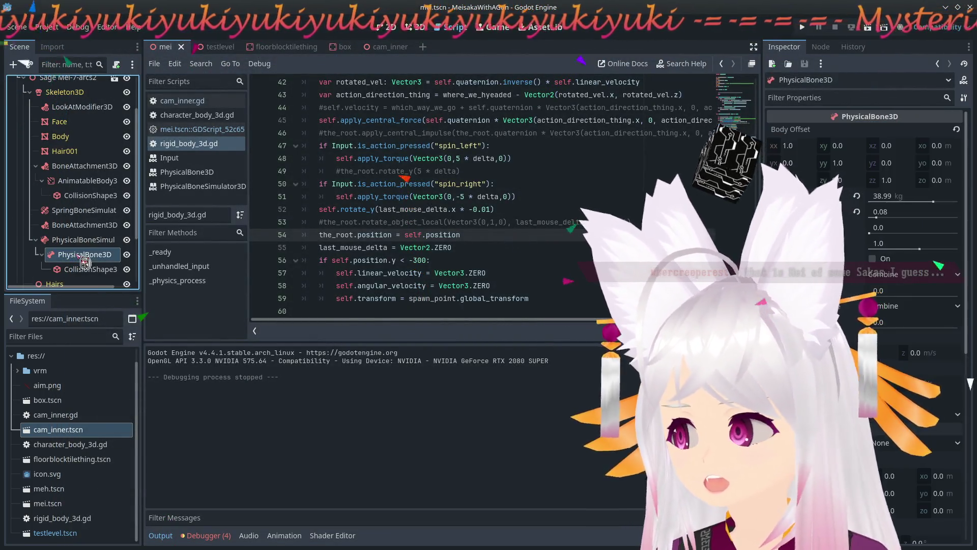
pyautogui.click(108, 240)
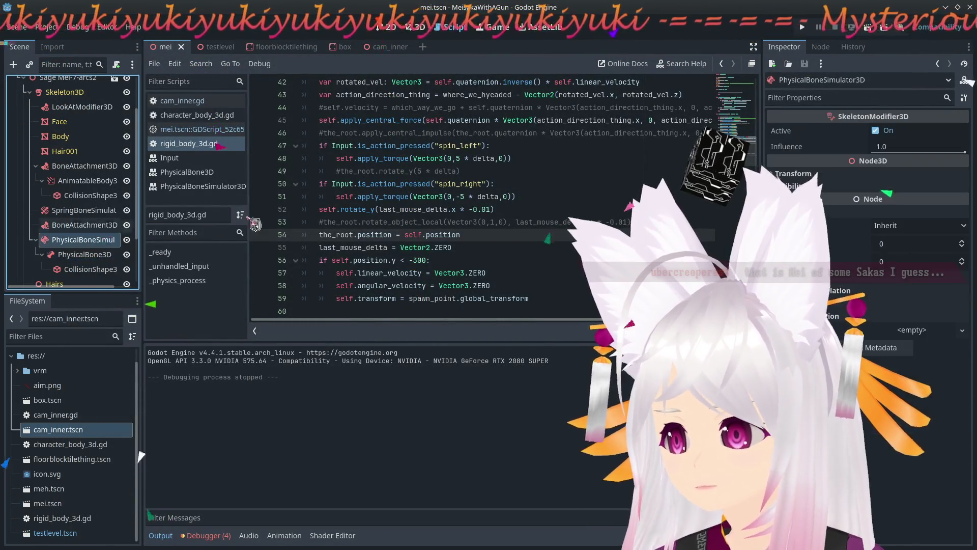
# Change line 54 to 'the_root.global_position = self.global_position' using autocomplete.
pyautogui.doubleClick(371, 234)
pyautogui.write('gl')
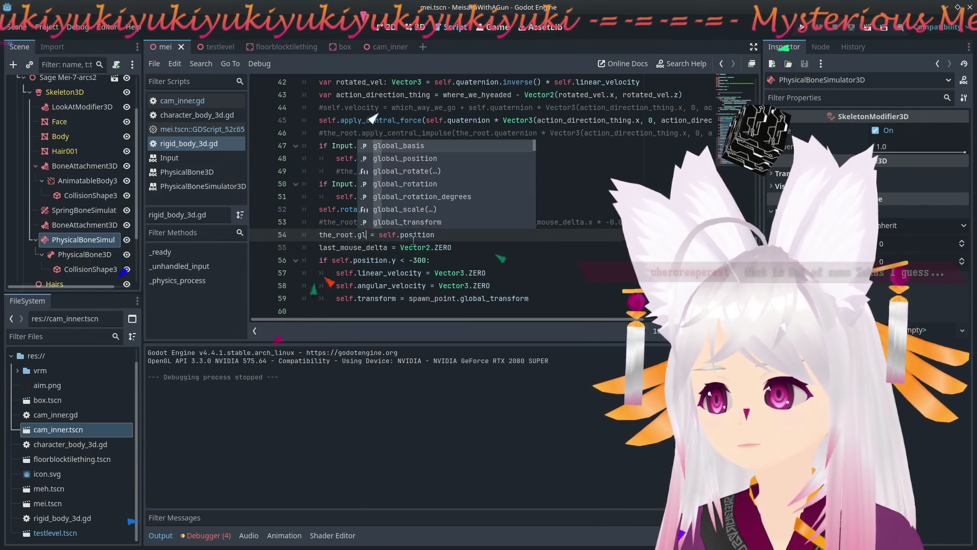
pyautogui.press('Down')
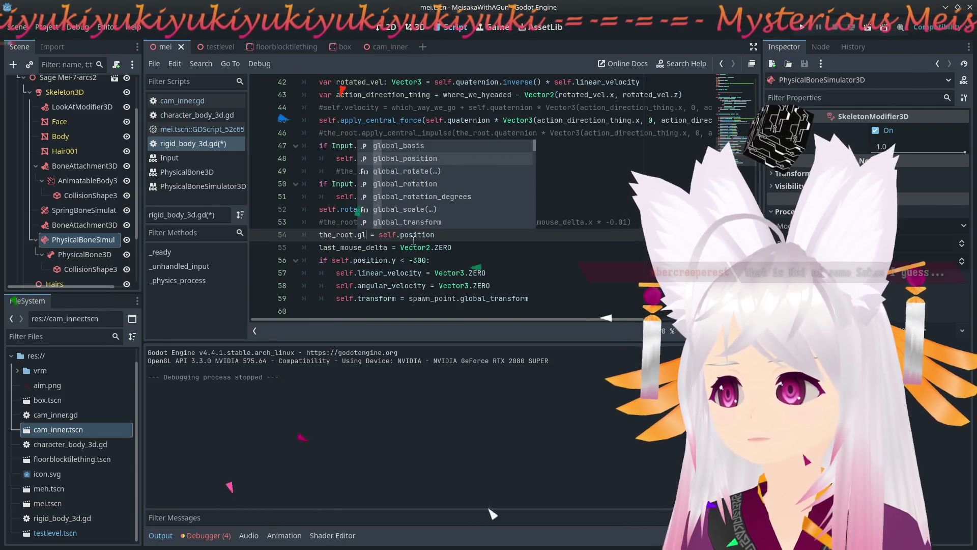
pyautogui.press('Return')
pyautogui.doubleClick(472, 234)
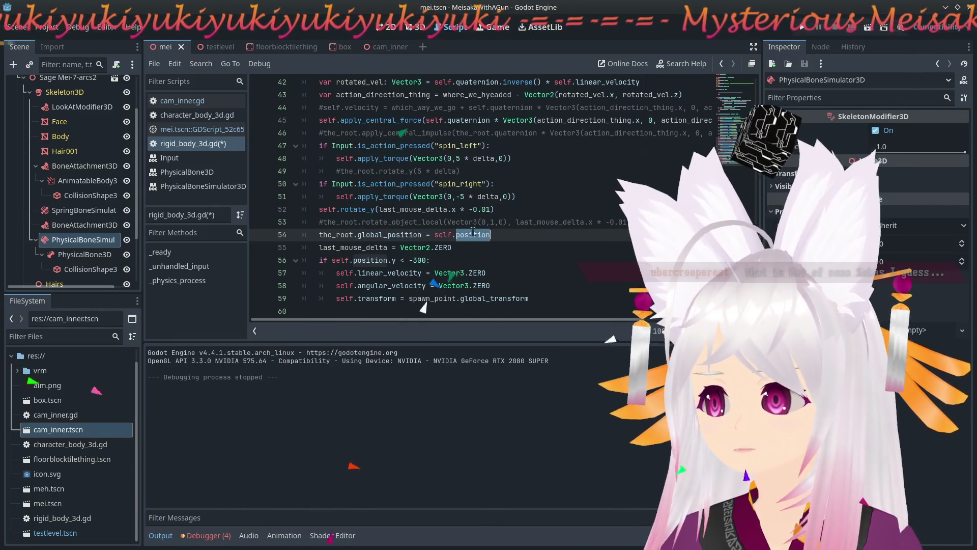
pyautogui.write('glo')
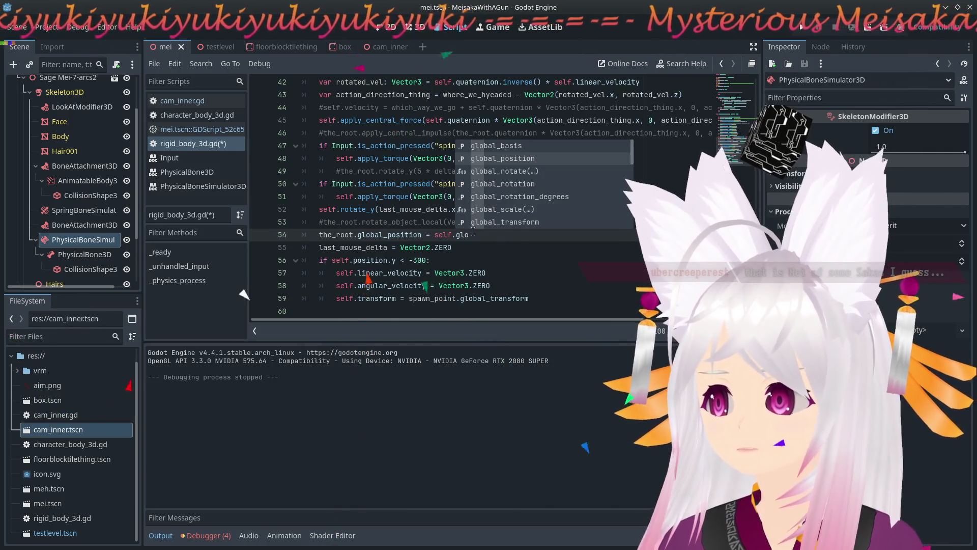
pyautogui.press('Return')
# Run the game, stop it, and launch it again to test the change.
pyautogui.click(804, 27)
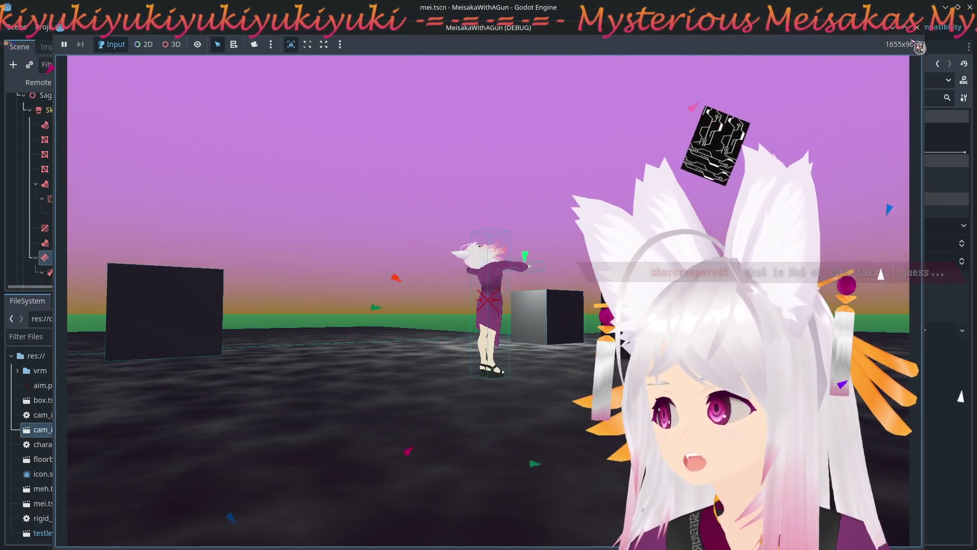
pyautogui.press('Escape')
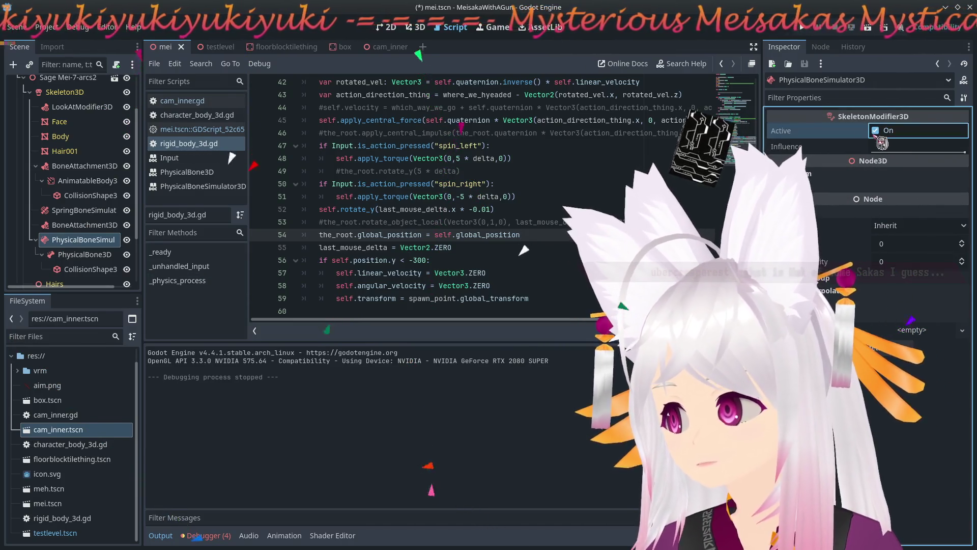
pyautogui.click(803, 27)
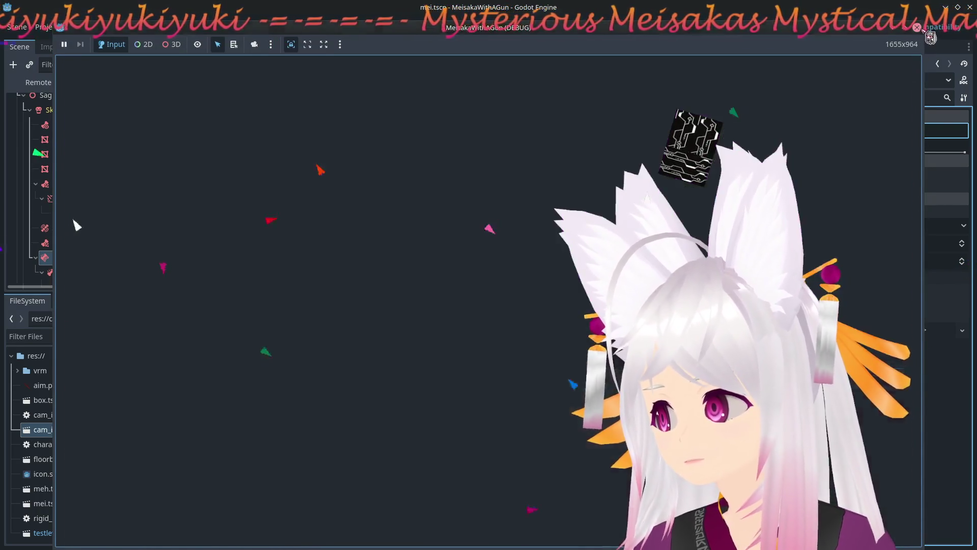
# Stop and relaunch the game three times to test the 0.115 influence setting.
pyautogui.click(917, 27)
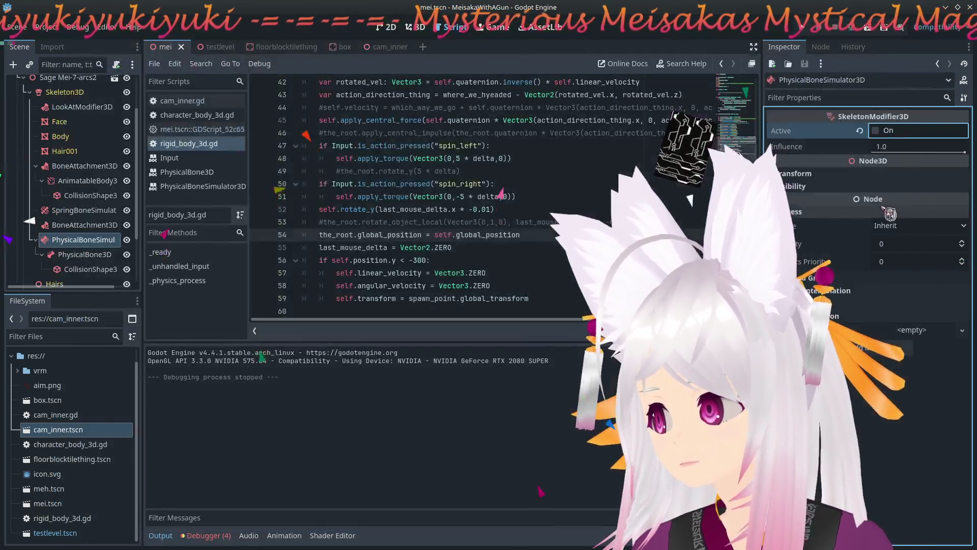
pyautogui.click(803, 27)
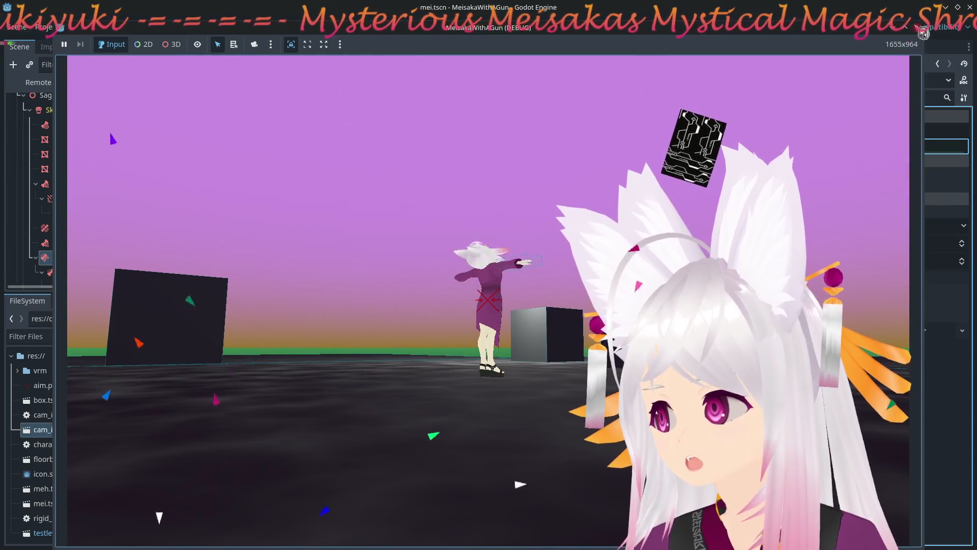
pyautogui.hotkey('alt', 'F4')
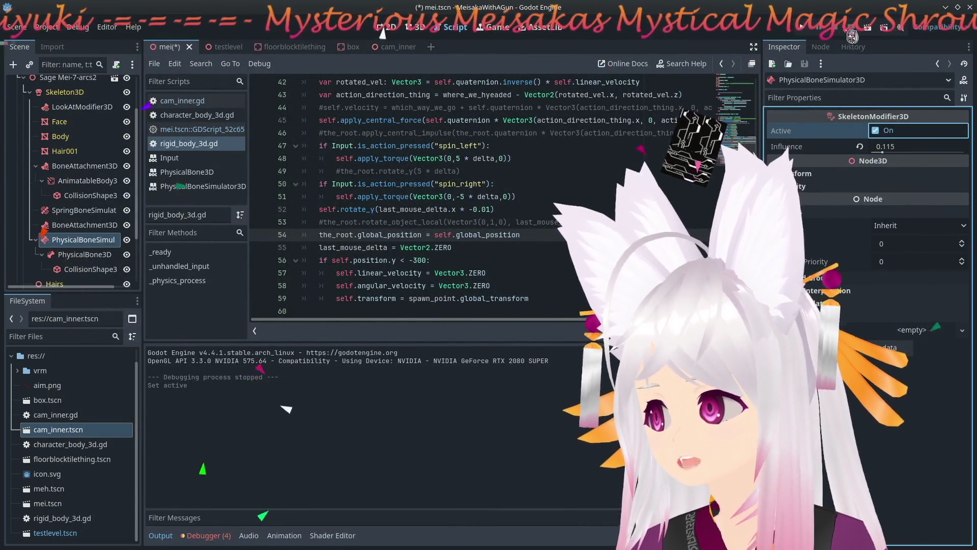
pyautogui.click(816, 29)
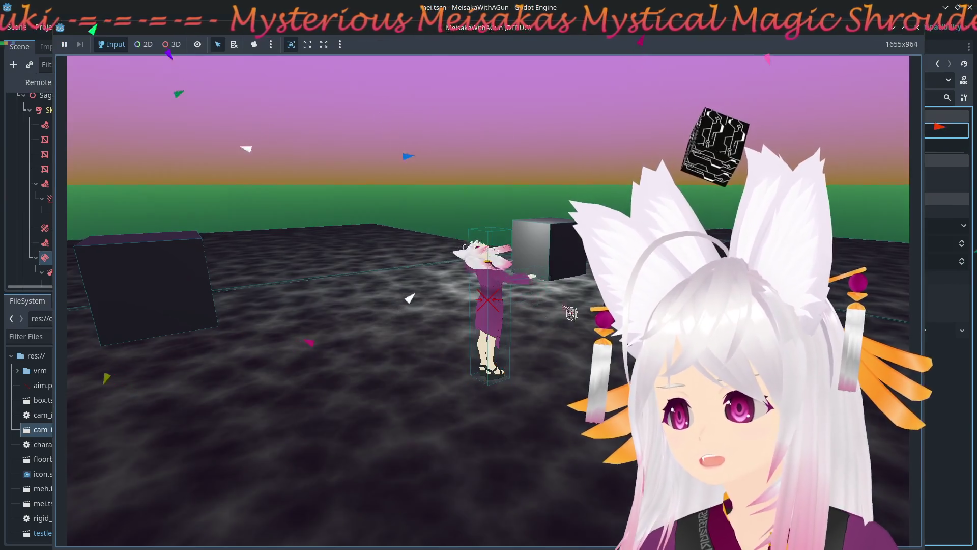
pyautogui.hotkey('alt', 'F4')
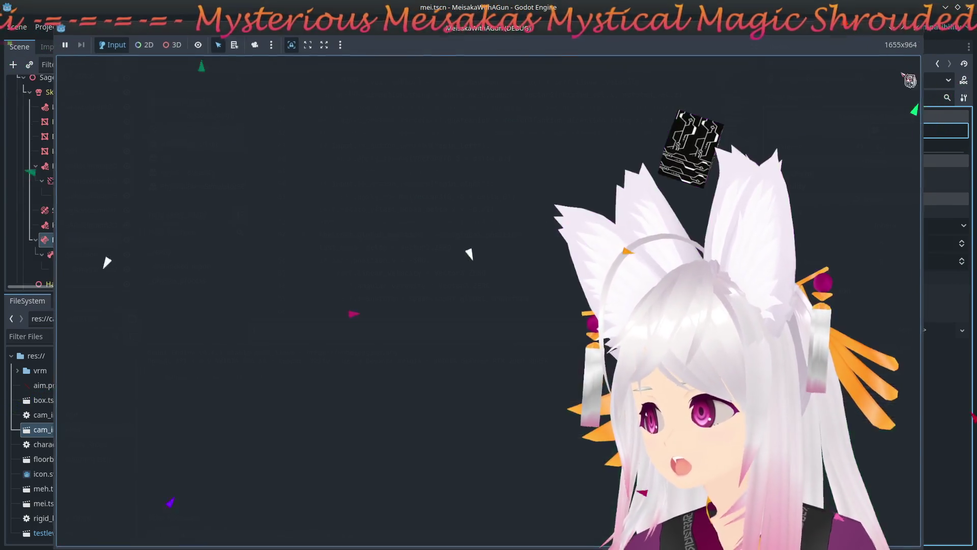
pyautogui.press('F5')
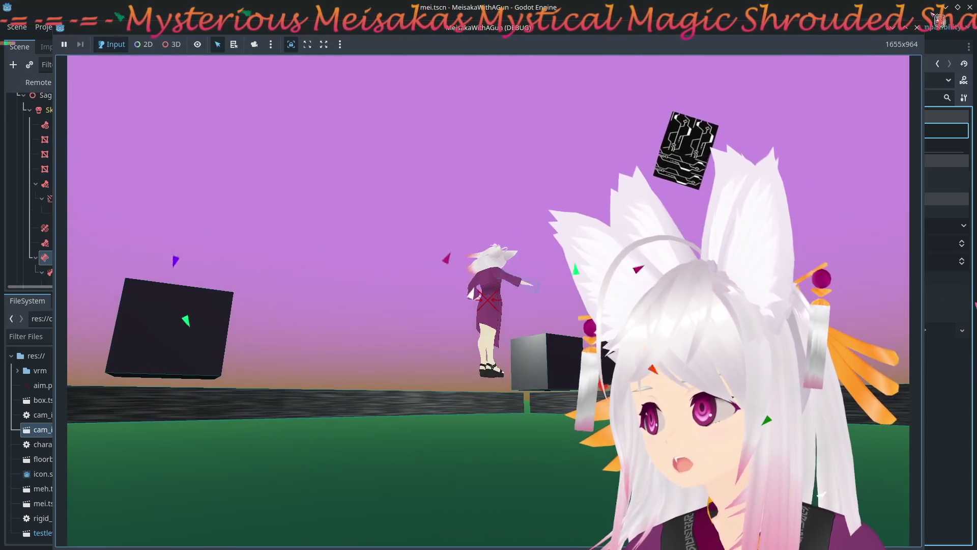
pyautogui.press('F8')
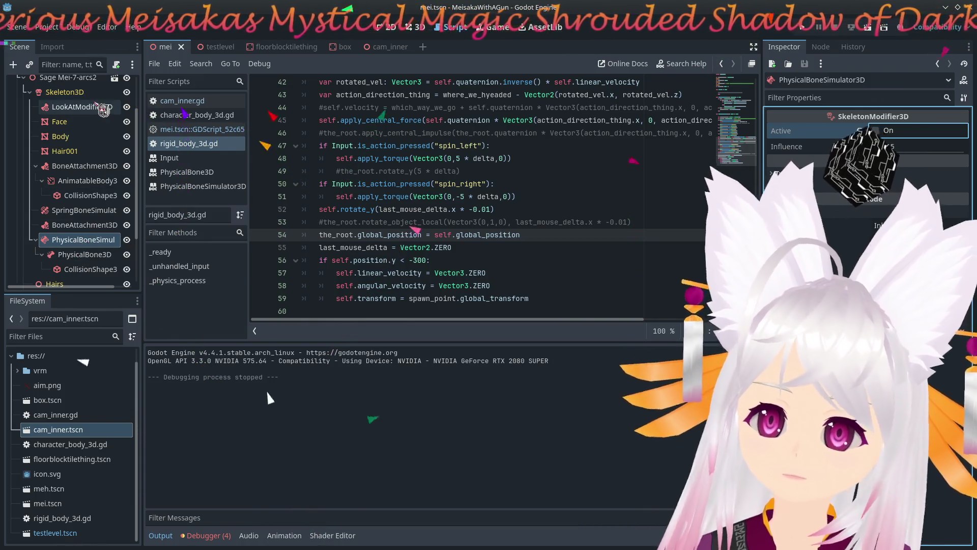
# Inspect the Skeleton3D, BoneAttachment3D, PhysicalBoneSimulator3D and PhysicalBone3D nodes.
pyautogui.click(65, 92)
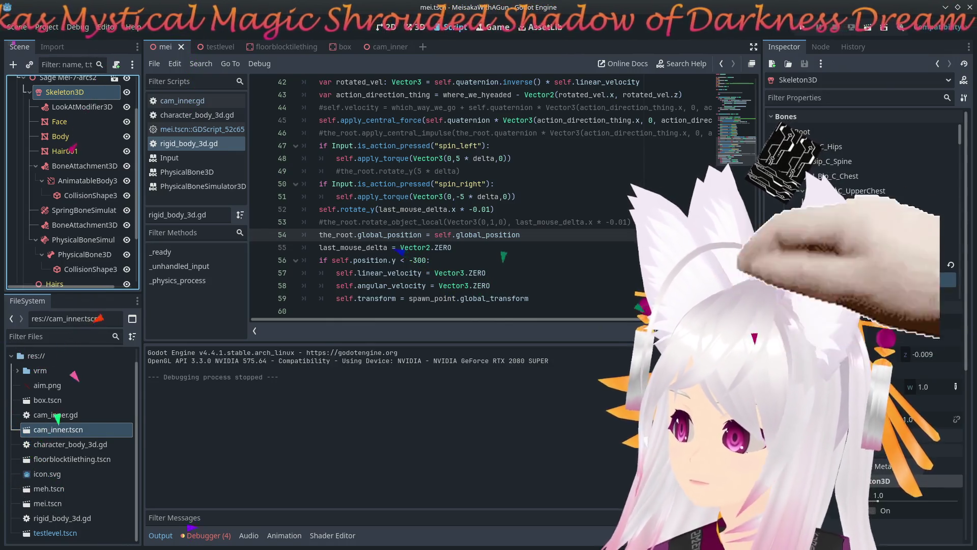
pyautogui.scroll(-10, 866, 305)
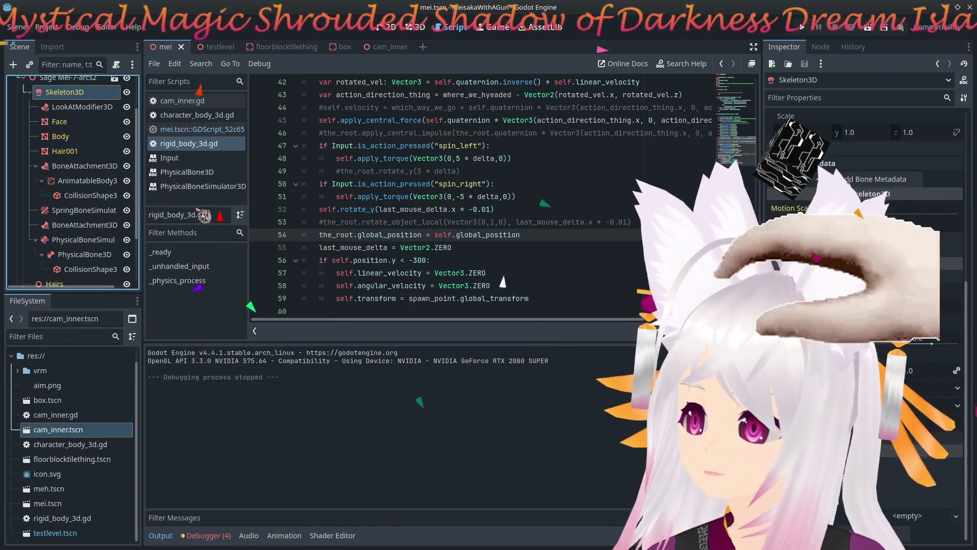
pyautogui.click(89, 166)
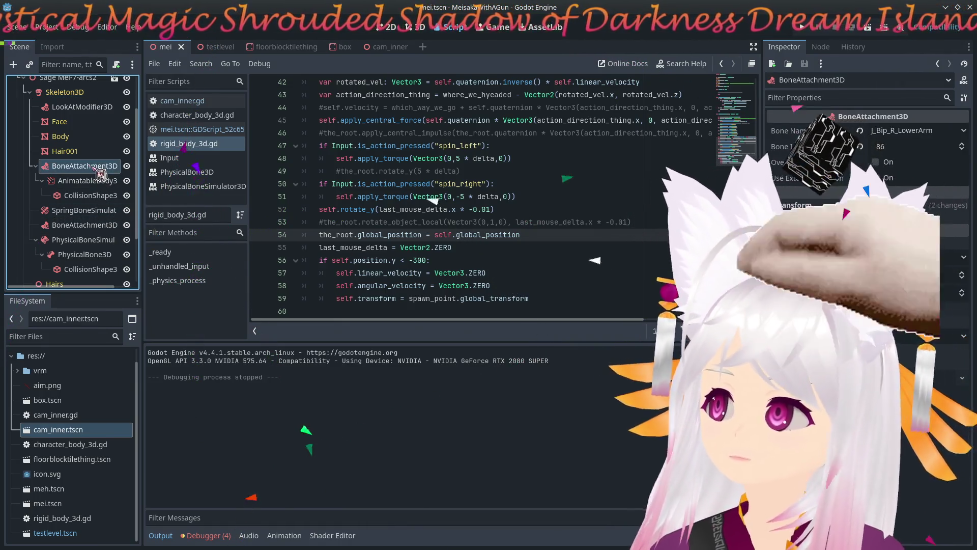
pyautogui.click(97, 243)
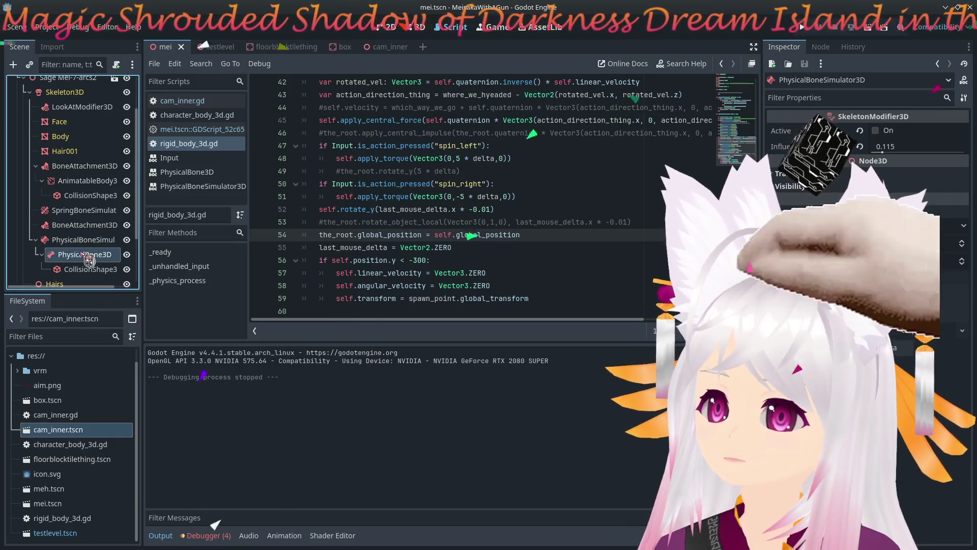
pyautogui.click(91, 254)
pyautogui.click(88, 244)
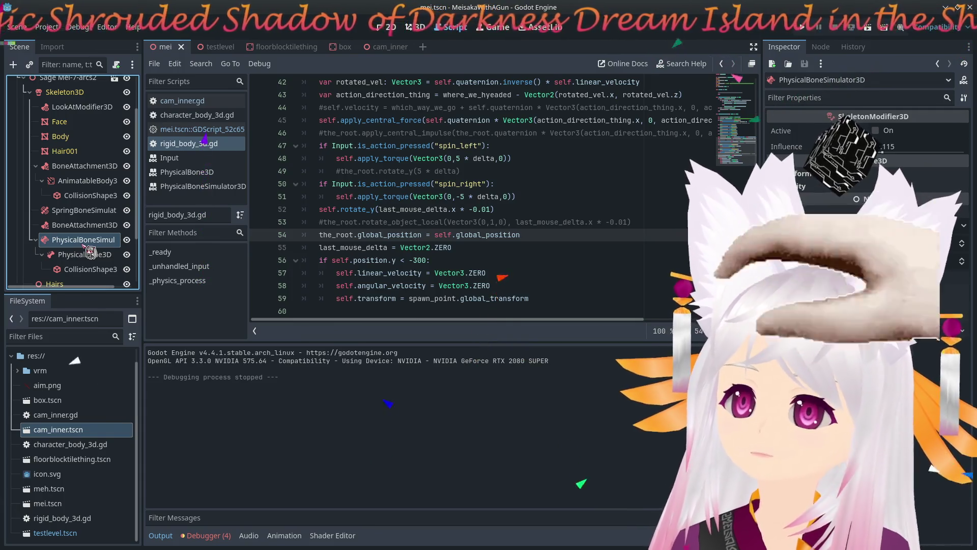
# Hide PhysicalBoneSimulator3D, then save the scene and run and stop the game.
pyautogui.click(127, 239)
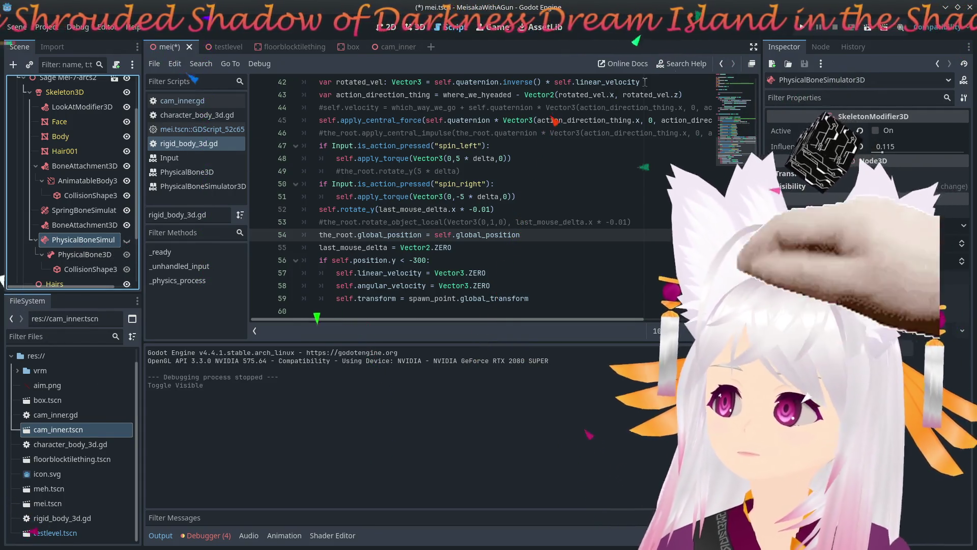
pyautogui.click(810, 31)
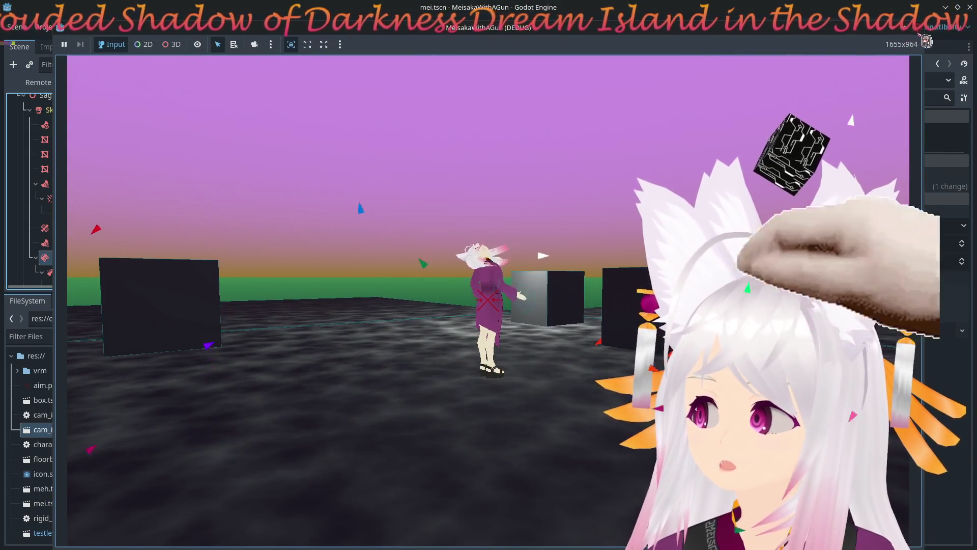
pyautogui.press('F8')
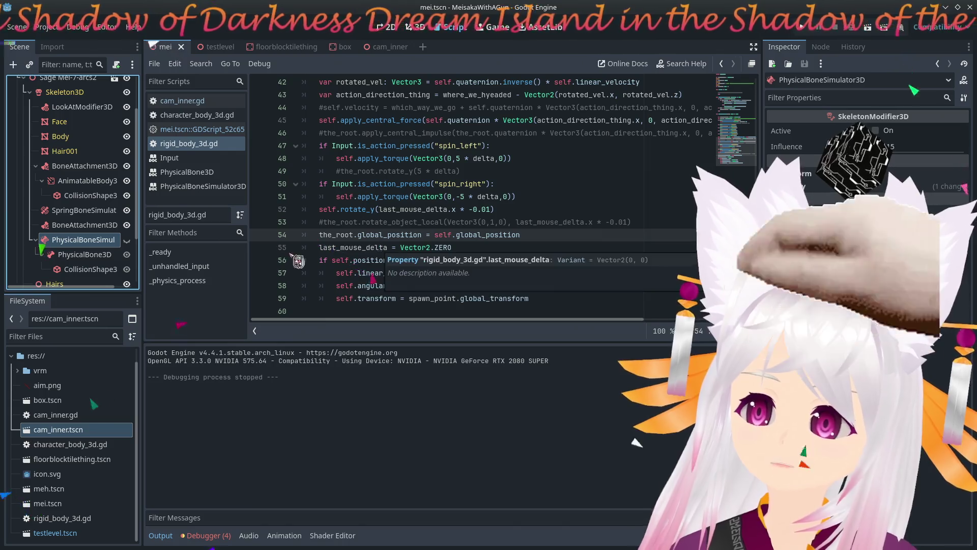
# Inspect the SpringBoneSimulator3D, second BoneAttachment3D and PhysicalBone3D nodes.
pyautogui.click(88, 216)
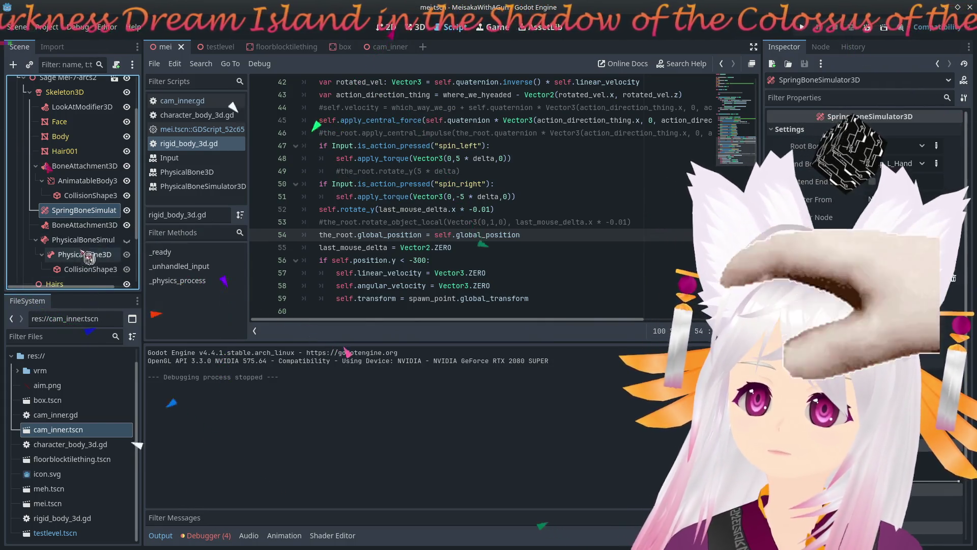
pyautogui.click(86, 224)
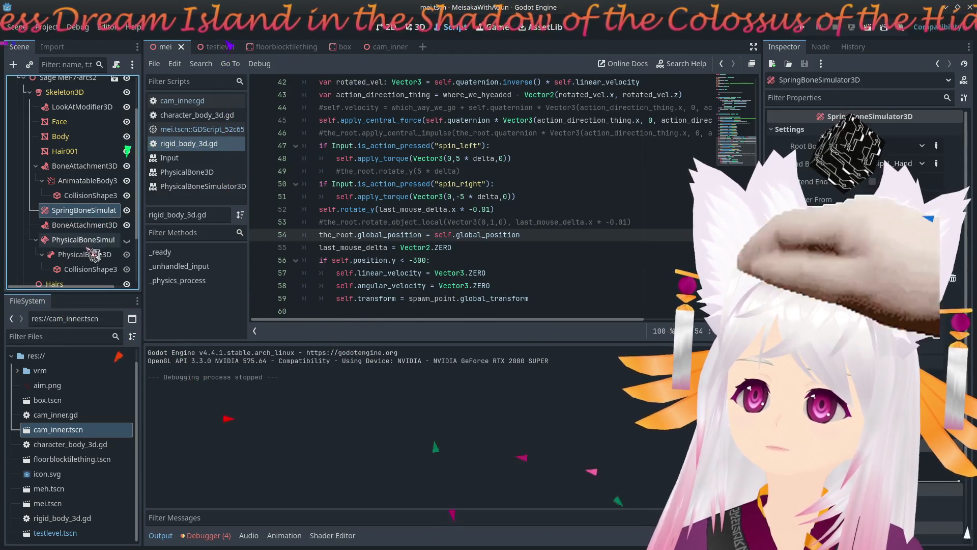
pyautogui.click(95, 255)
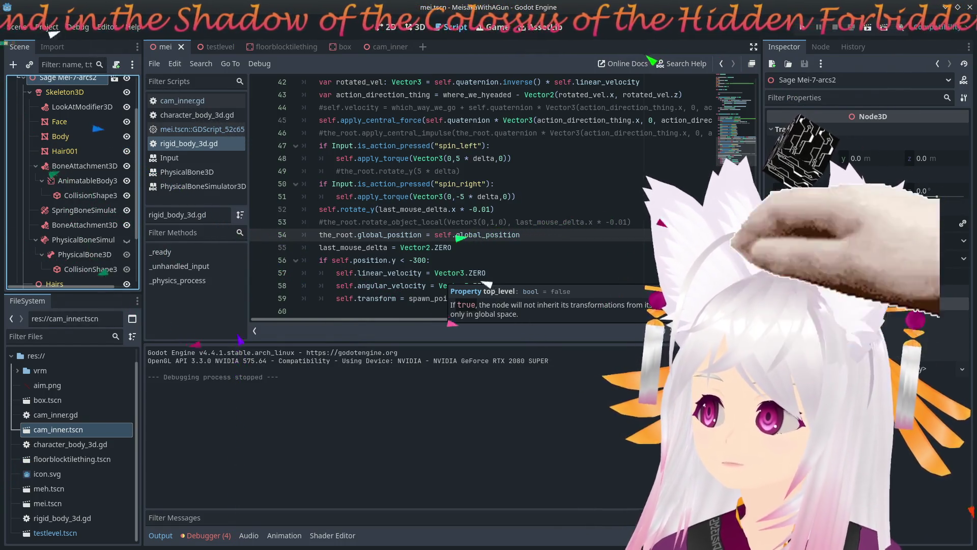
# Enable Top Level on the root node, then run the game and stop it after testing.
pyautogui.click(865, 276)
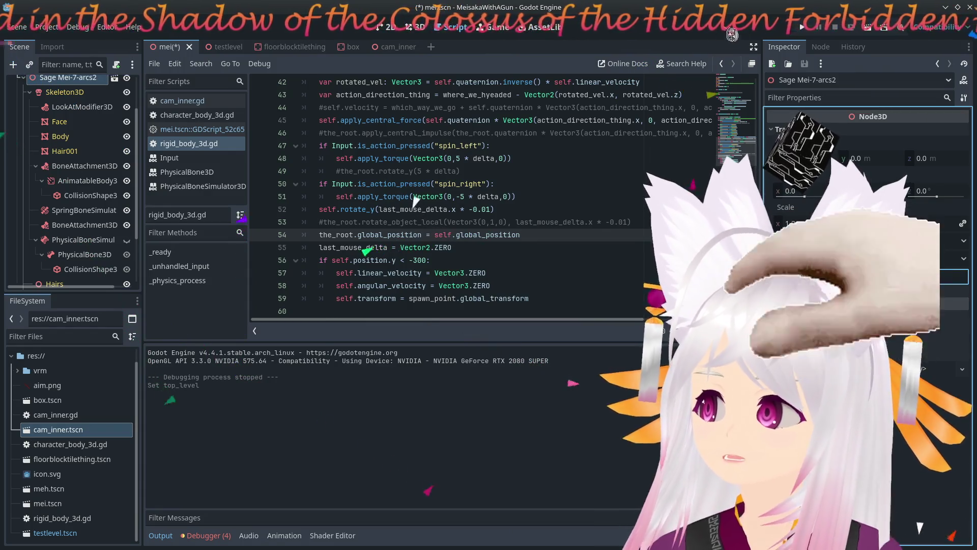
pyautogui.click(803, 28)
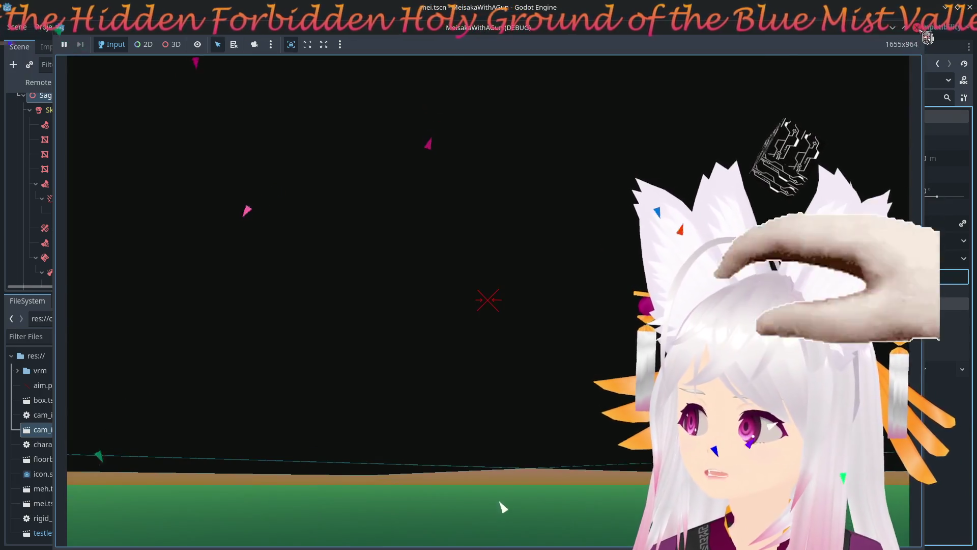
pyautogui.click(918, 28)
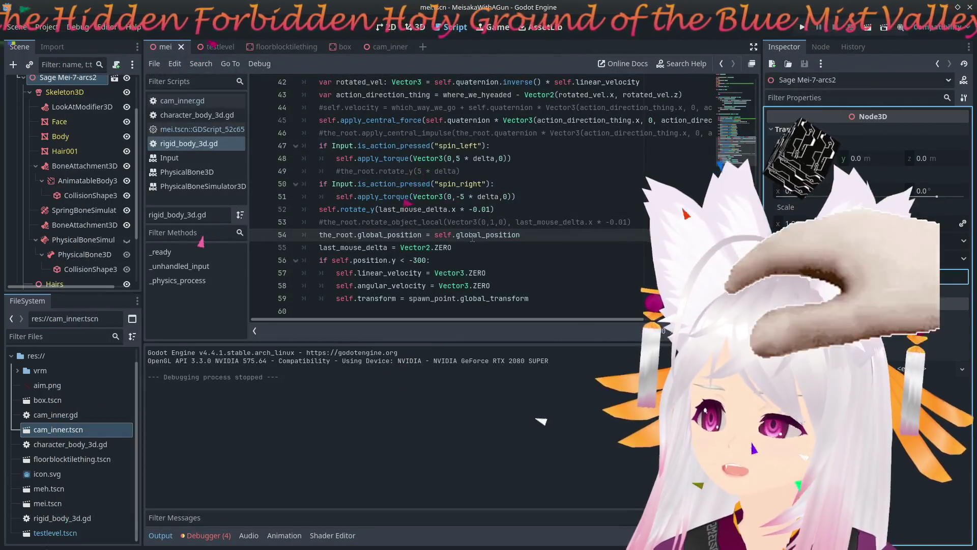
# Change the down vector to Vector2(0,25) and the up vector to Vector2(0,-25), then run.
pyautogui.scroll(5, 473, 237)
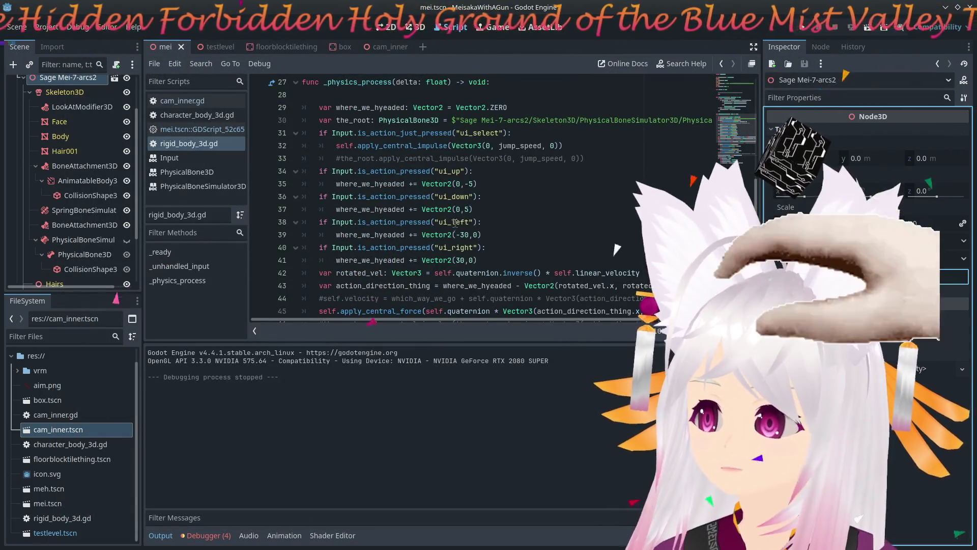
pyautogui.click(465, 211)
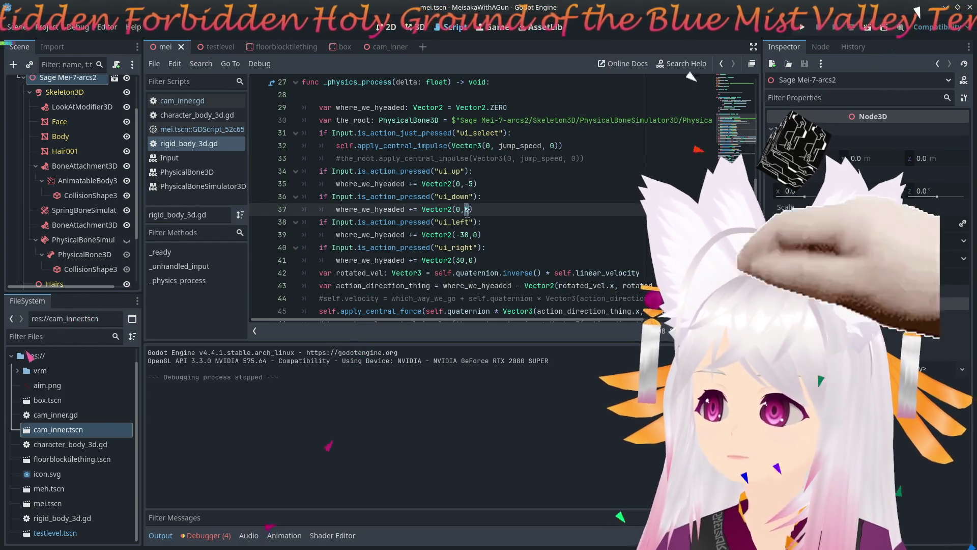
pyautogui.click(467, 199)
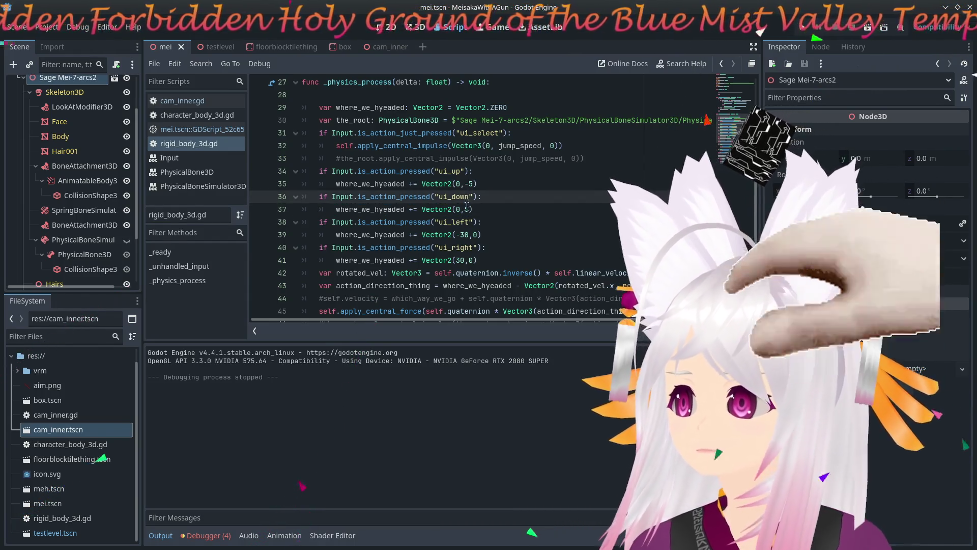
pyautogui.click(467, 208)
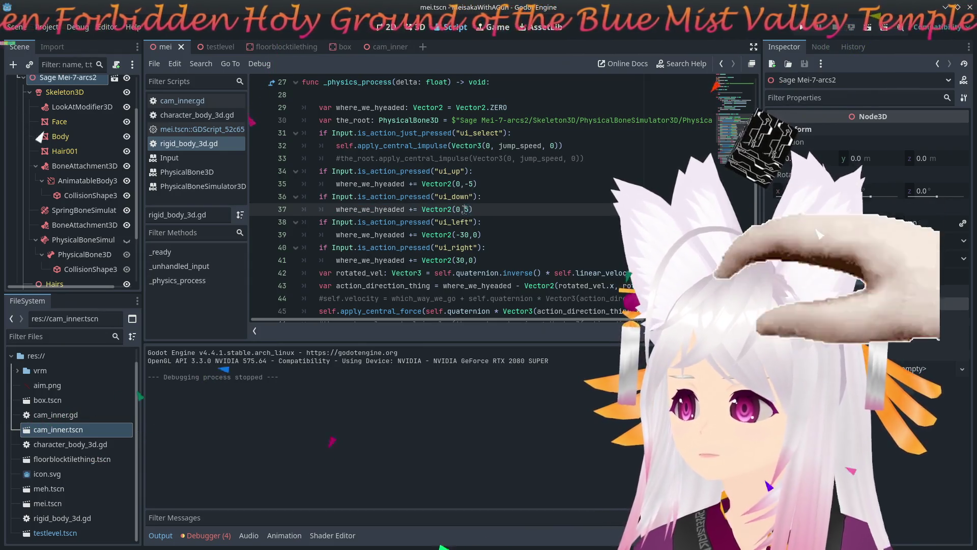
pyautogui.write('2')
pyautogui.click(469, 184)
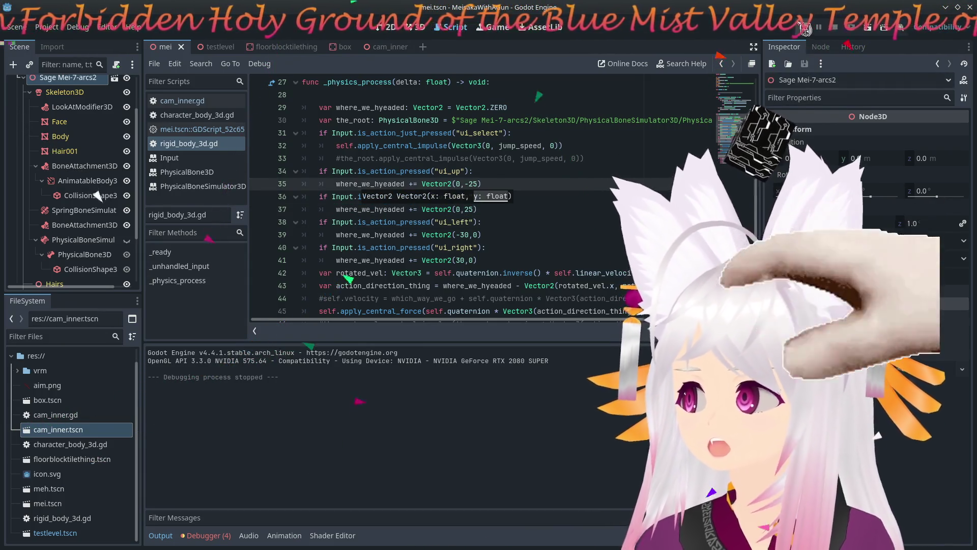
pyautogui.click(805, 28)
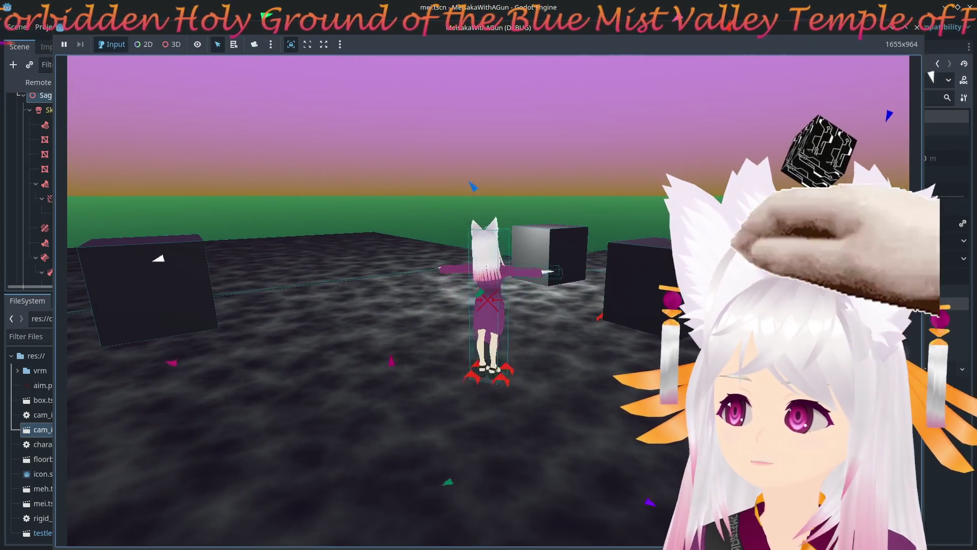
# Walk the character right to try the faster speed, then stop the game.
pyautogui.press('d')
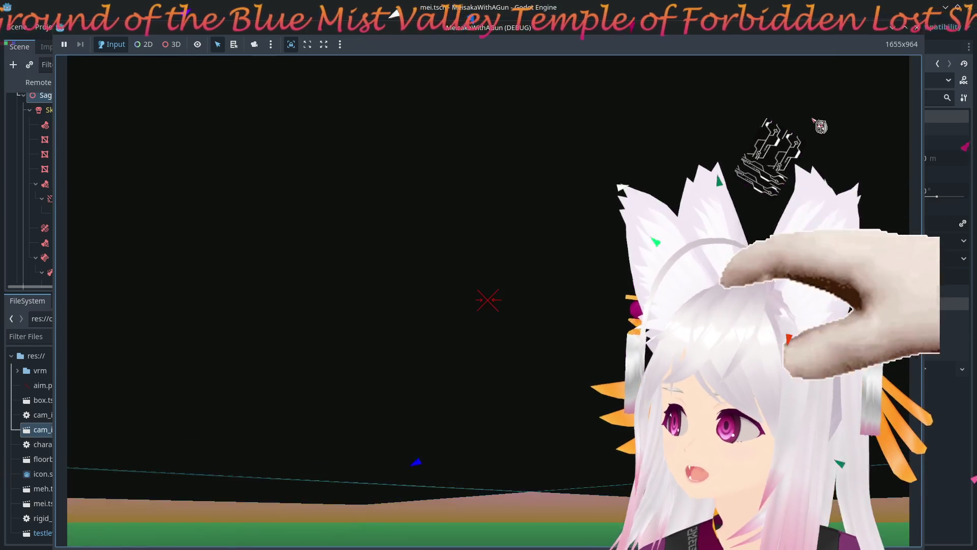
pyautogui.click(927, 30)
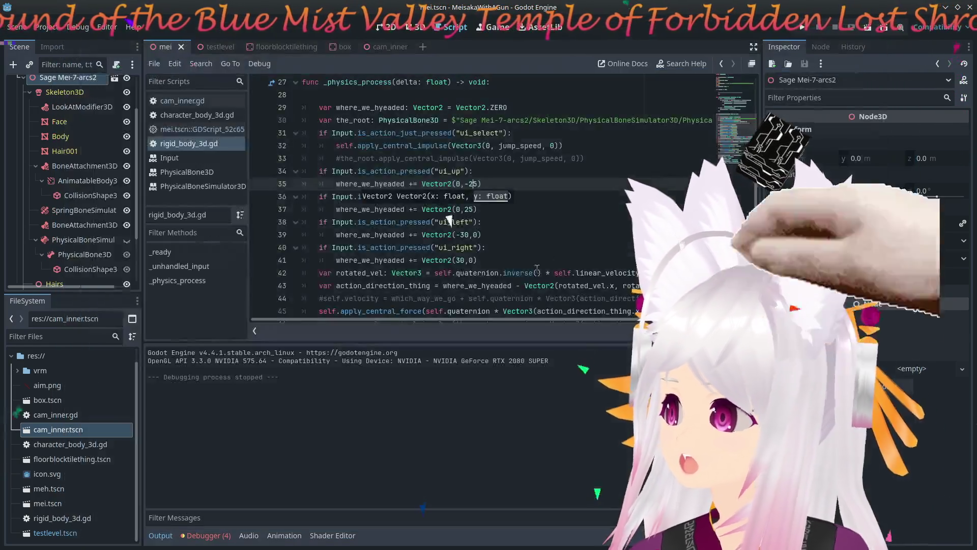
# Open the CamInner scene, inspect its Camera3D and root, then return to mei and select Mei.
pyautogui.scroll(4, 81, 178)
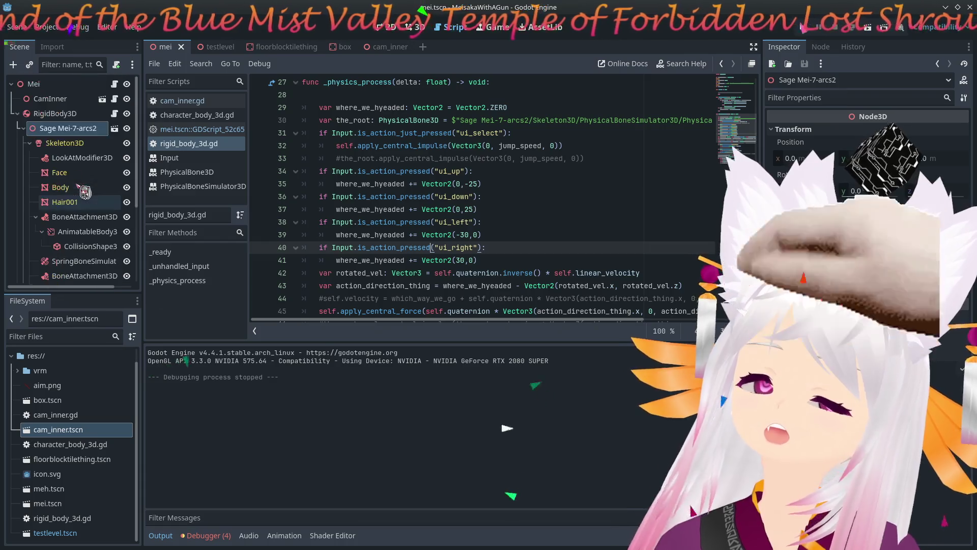
pyautogui.click(94, 101)
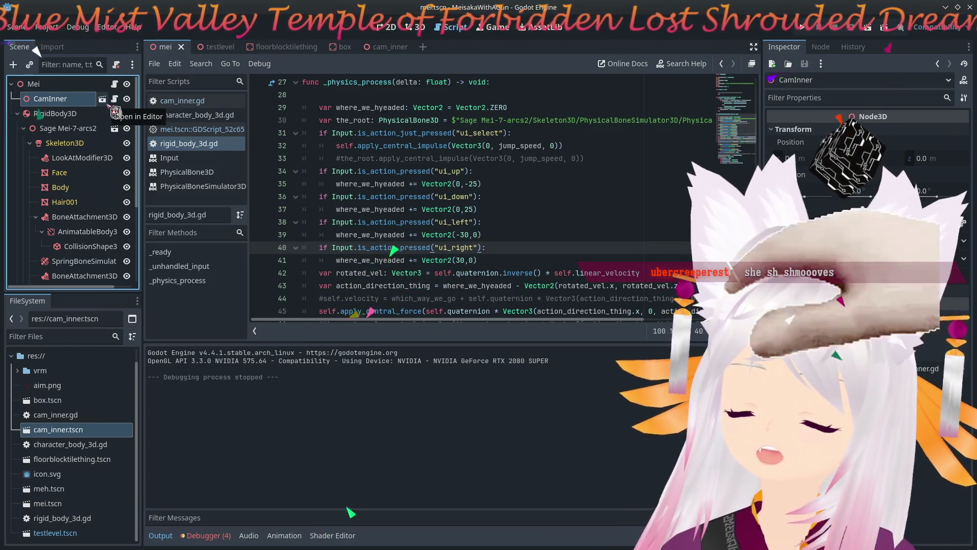
pyautogui.click(104, 99)
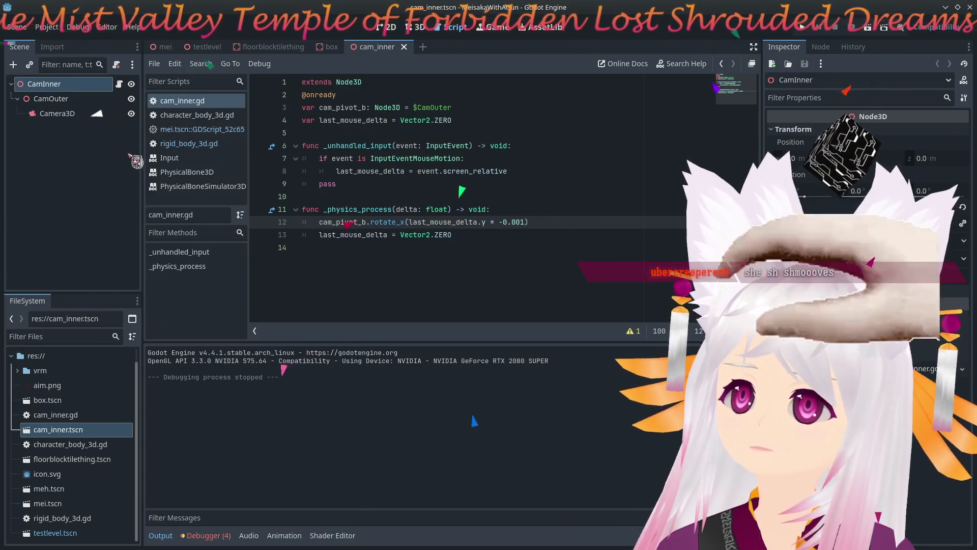
pyautogui.click(95, 120)
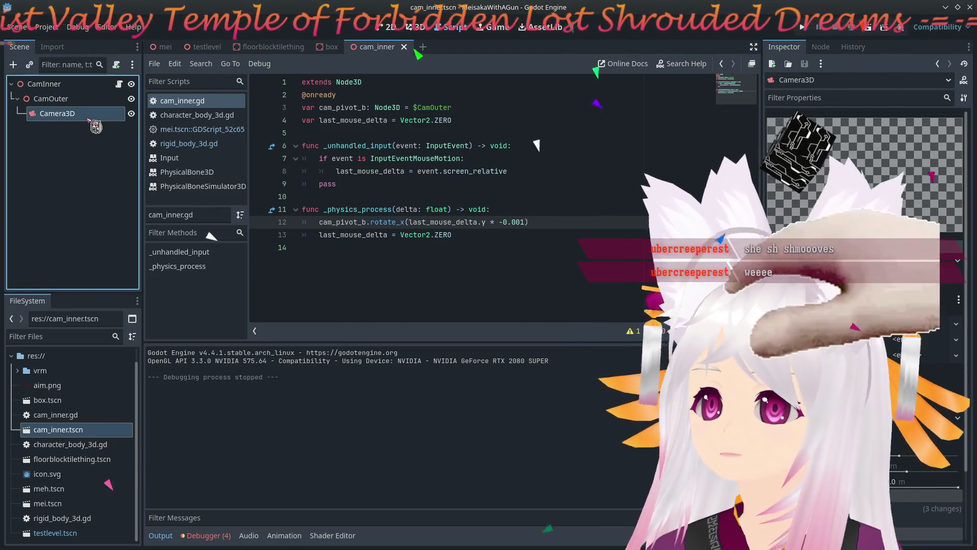
pyautogui.click(34, 85)
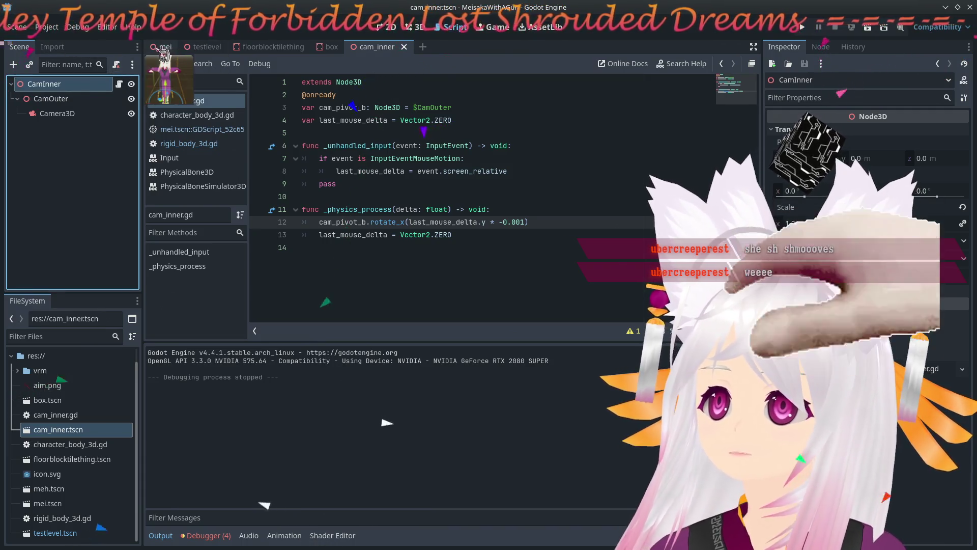
pyautogui.click(161, 47)
pyautogui.click(77, 84)
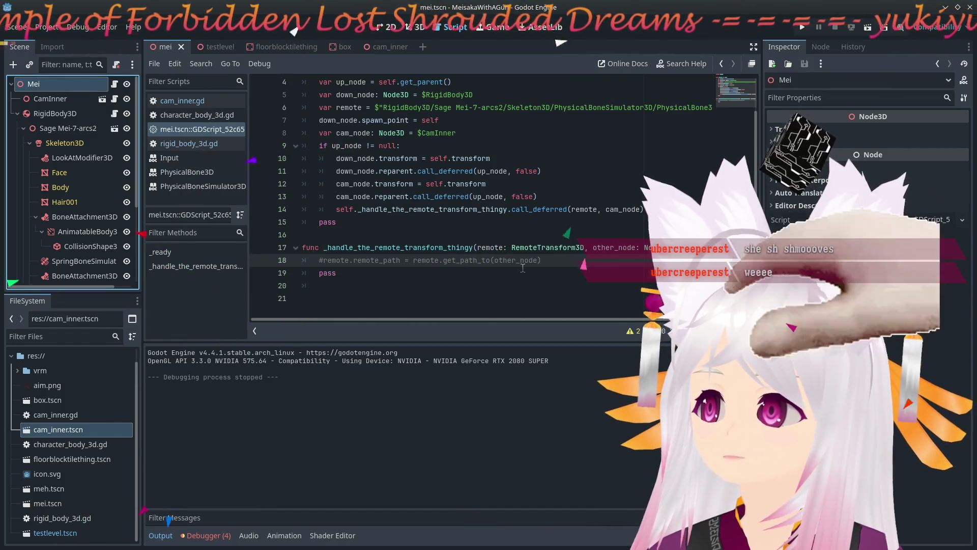
# Review the camera-fetch, call_deferred reparent and transform-copy lines in Mei's ready function.
pyautogui.click(347, 133)
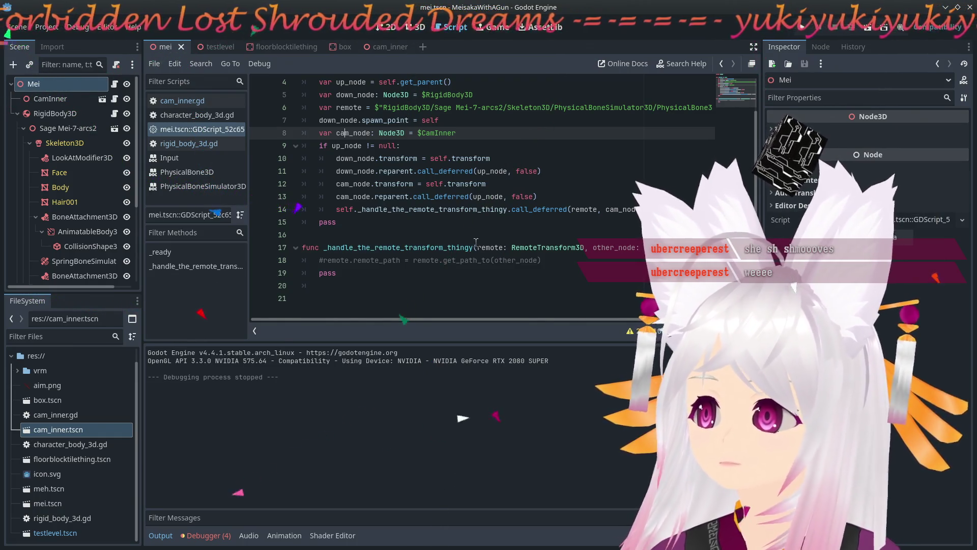
pyautogui.scroll(1, 479, 245)
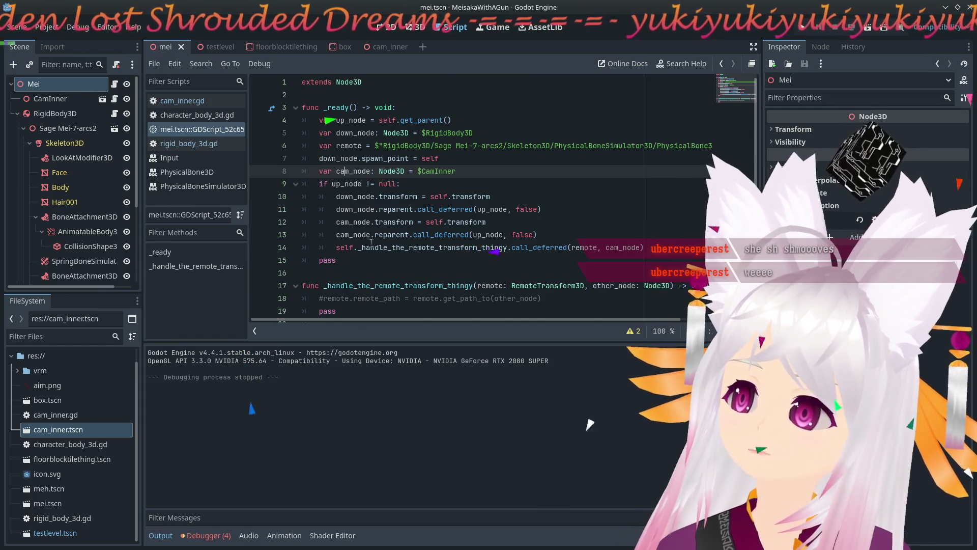
pyautogui.click(335, 235)
pyautogui.moveTo(439, 234)
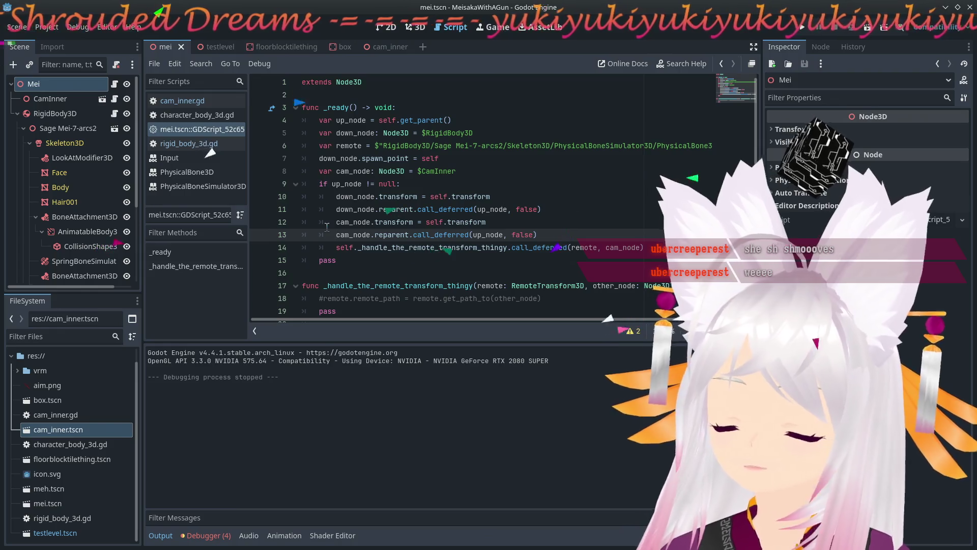
pyautogui.write('#')
pyautogui.click(336, 222)
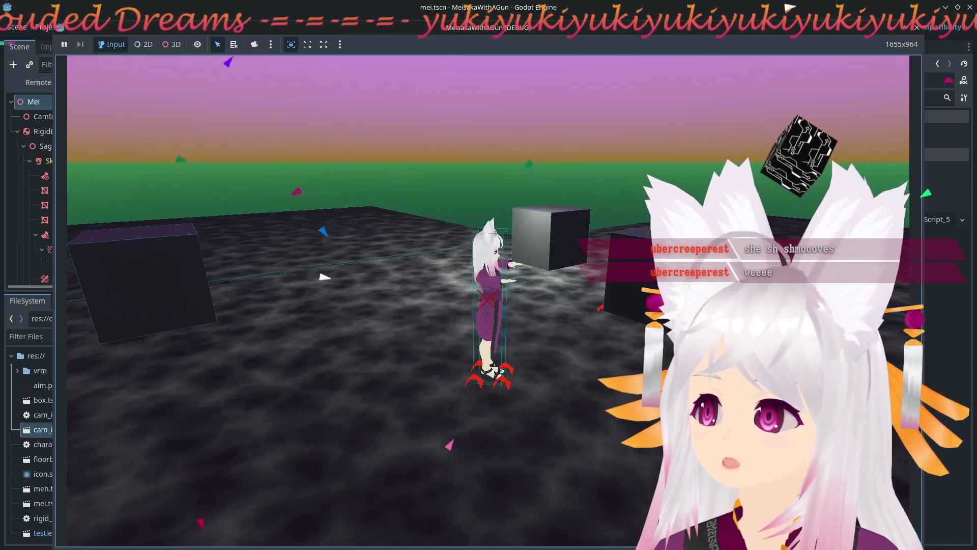
# Walk the character left, away and back, tilt the camera up, then stop the game.
pyautogui.press('a')
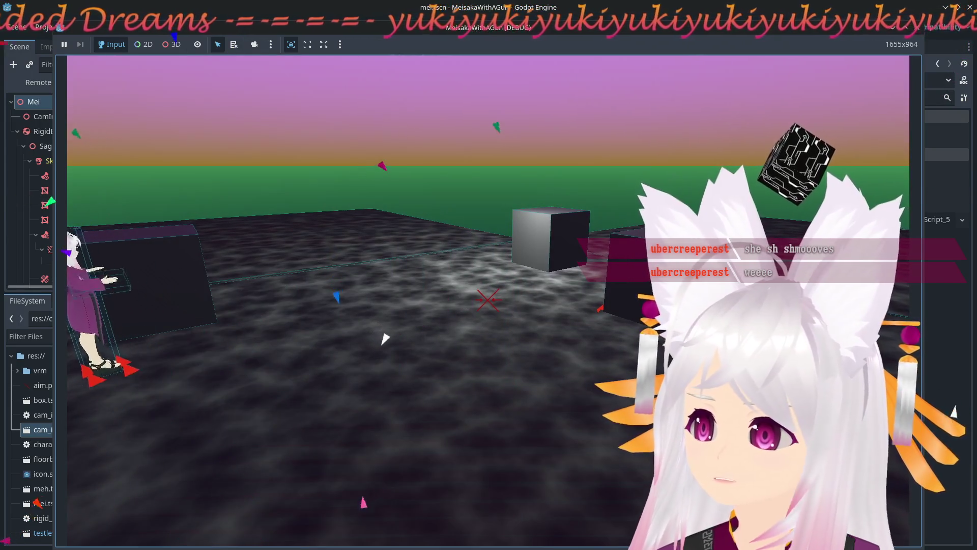
pyautogui.press('d')
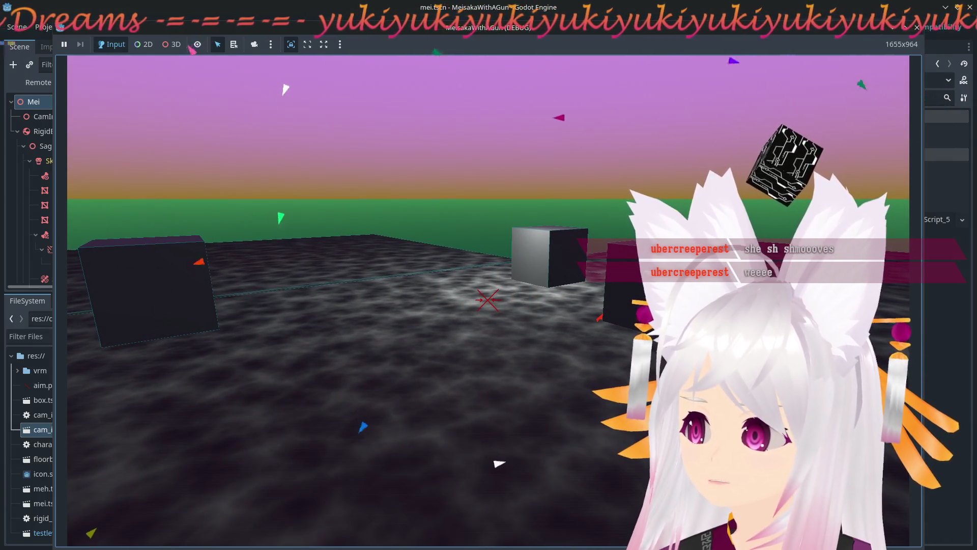
pyautogui.press('s')
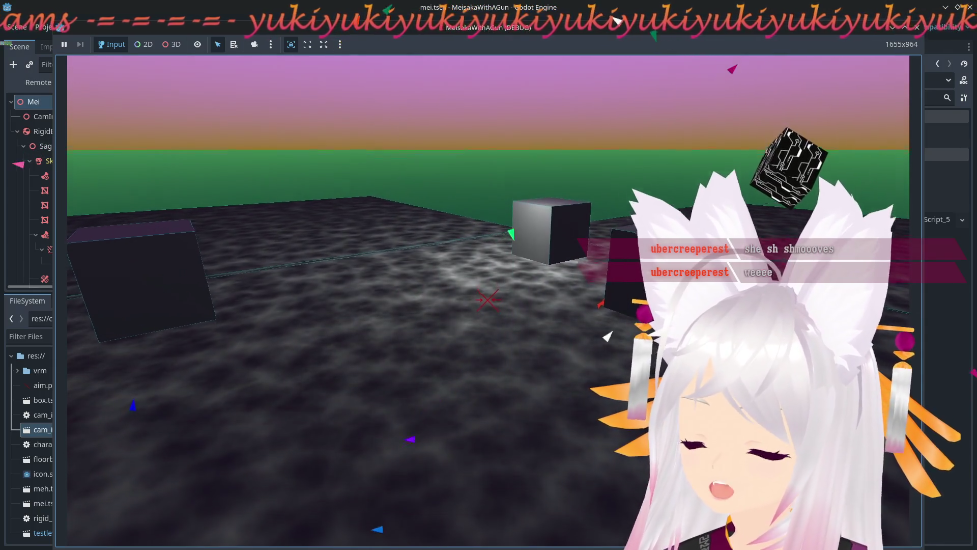
pyautogui.press('w')
pyautogui.press('w')
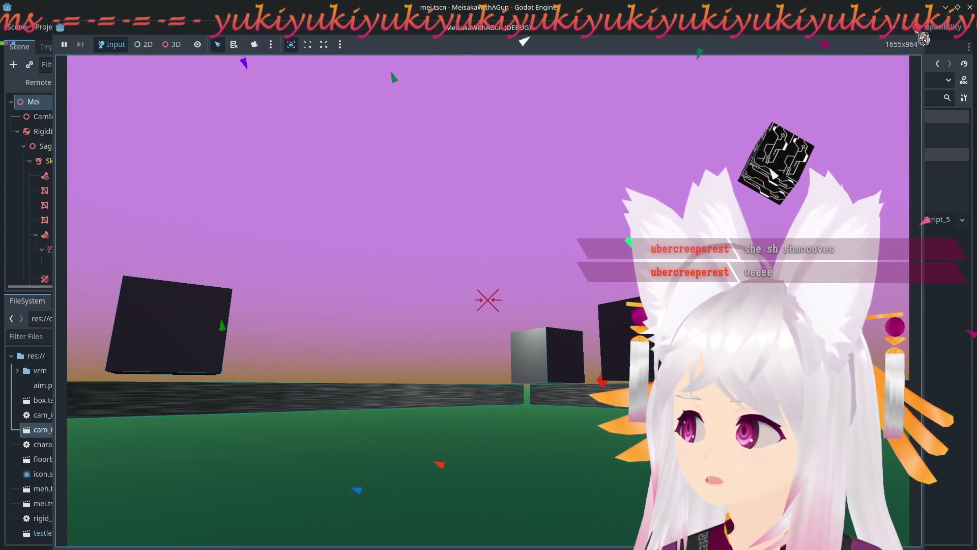
pyautogui.press('F8')
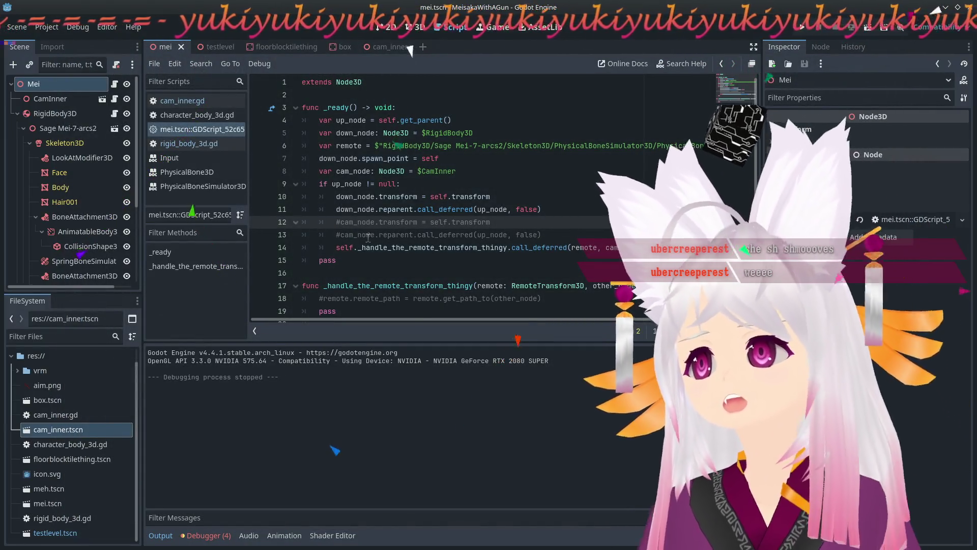
# Uncomment Mei's camera transform and reparent lines, then view testlevel in 3D and select Camera3D.
pyautogui.click(339, 235)
pyautogui.hotkey('ctrl', 'k')
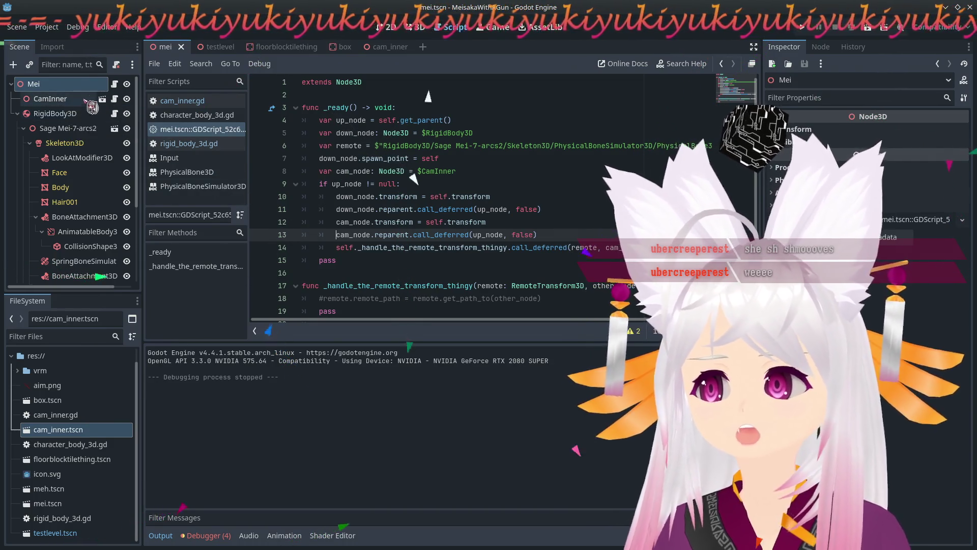
pyautogui.click(216, 48)
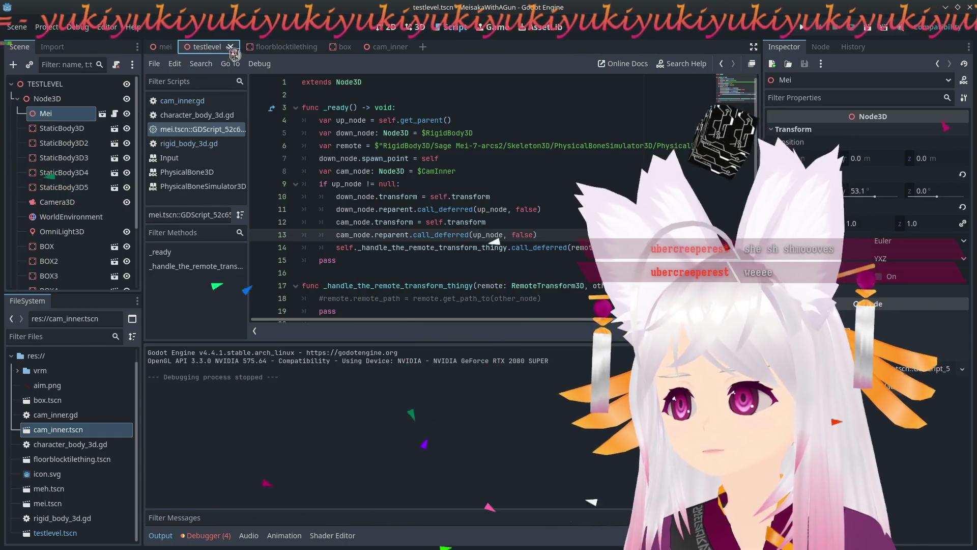
pyautogui.click(415, 31)
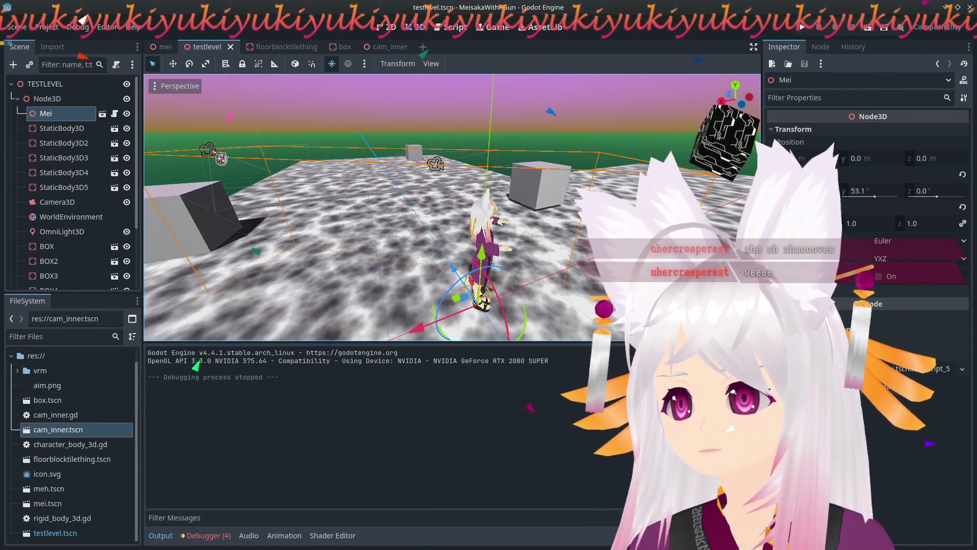
pyautogui.click(58, 203)
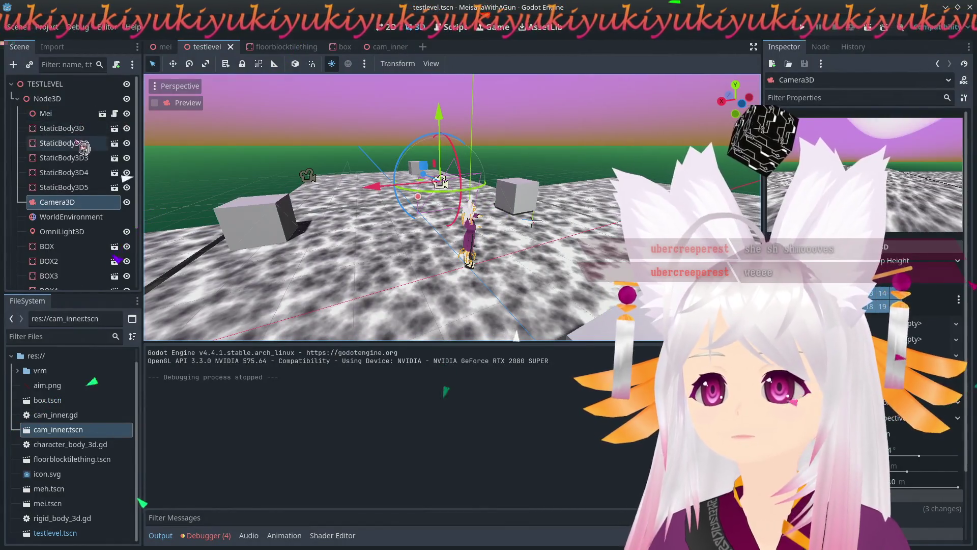
pyautogui.scroll(-3, 81, 153)
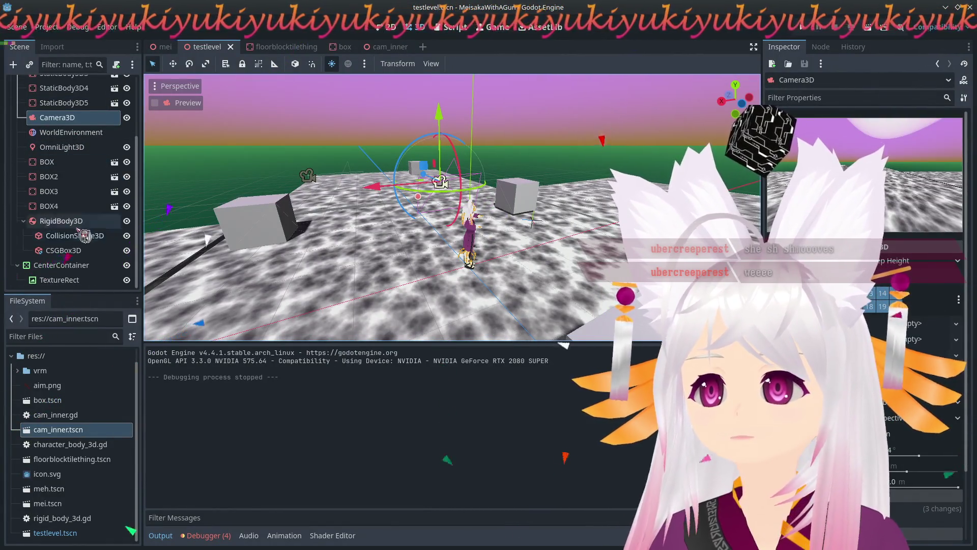
pyautogui.scroll(3, 88, 240)
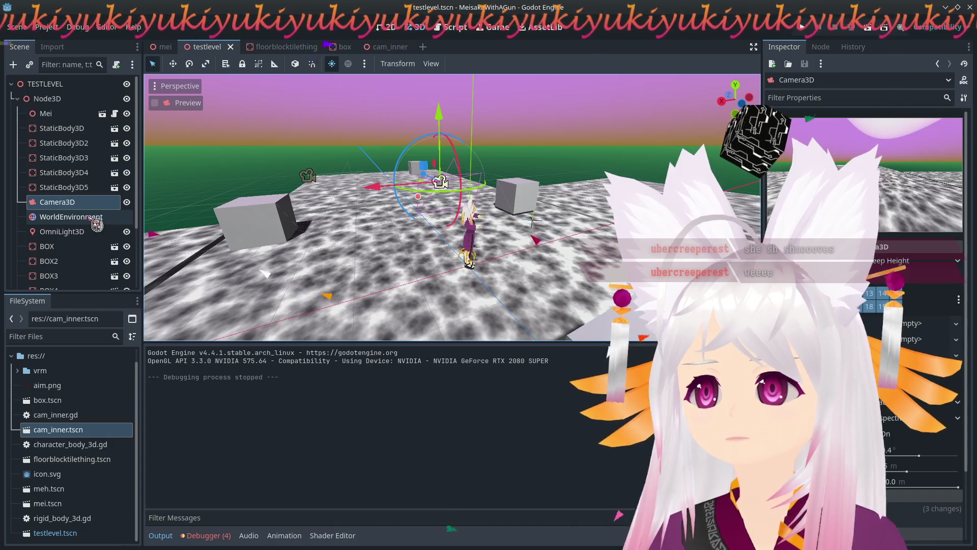
# Select the Mei instance in testlevel, orbit to a top-down view, then switch to mei.tscn.
pyautogui.click(312, 182)
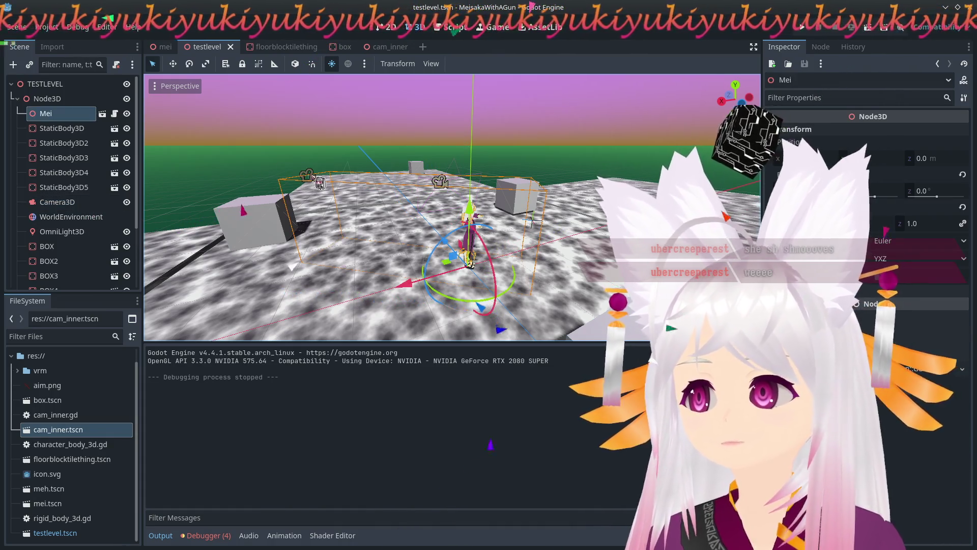
pyautogui.moveTo(458, 214); pyautogui.dragTo(387, 211)
pyautogui.moveTo(331, 253); pyautogui.dragTo(364, 248)
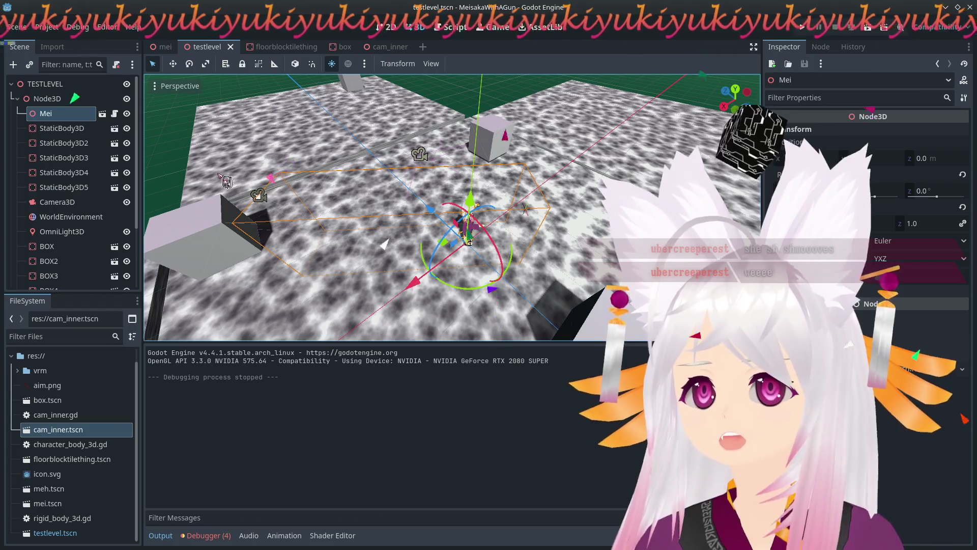
pyautogui.click(411, 234)
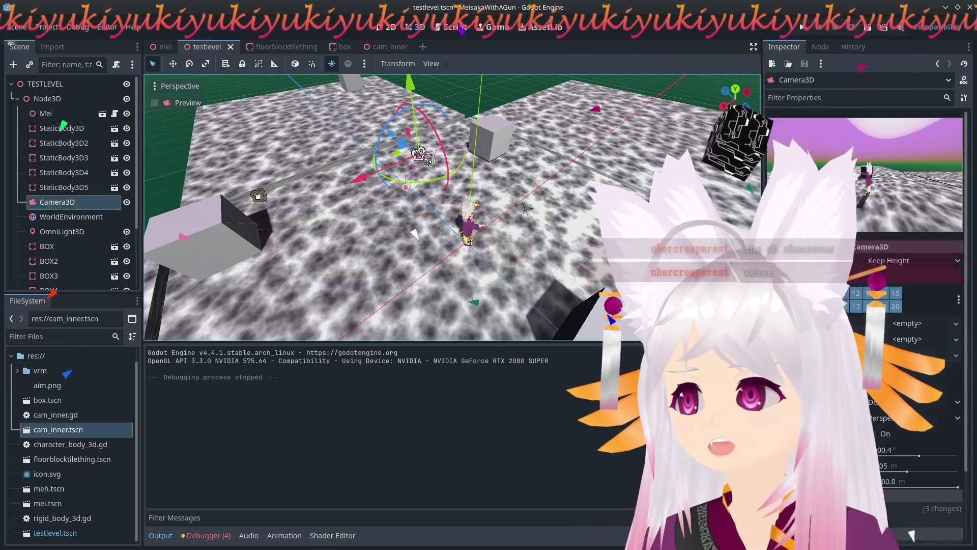
pyautogui.click(268, 203)
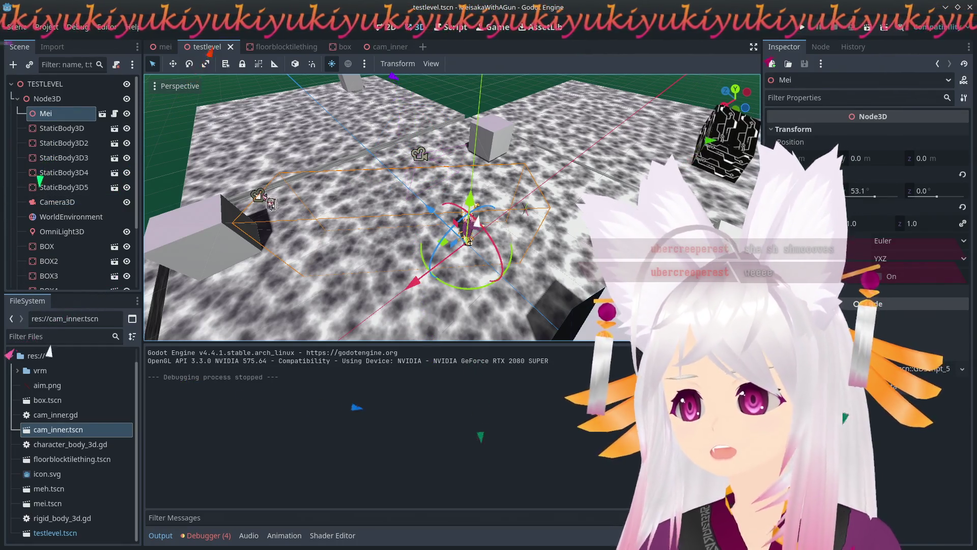
pyautogui.click(75, 117)
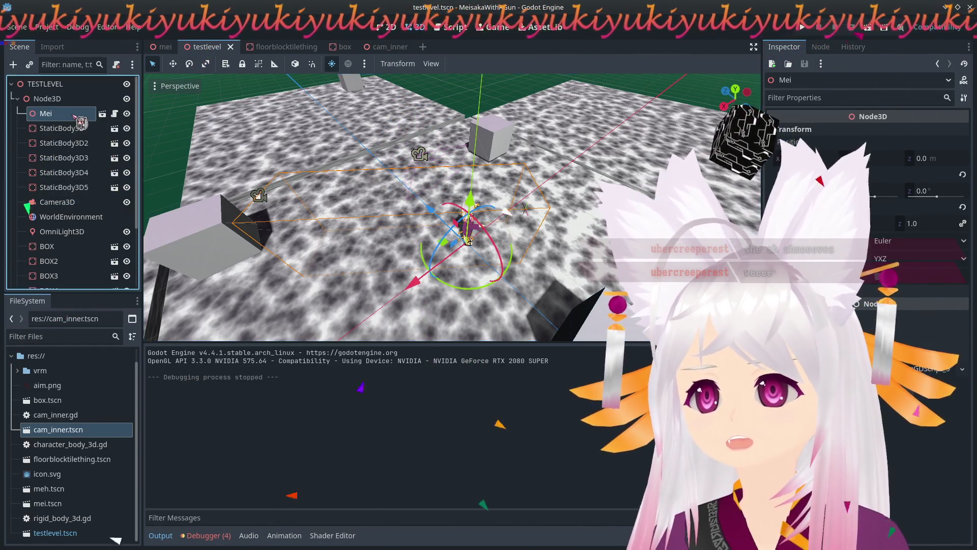
pyautogui.click(164, 48)
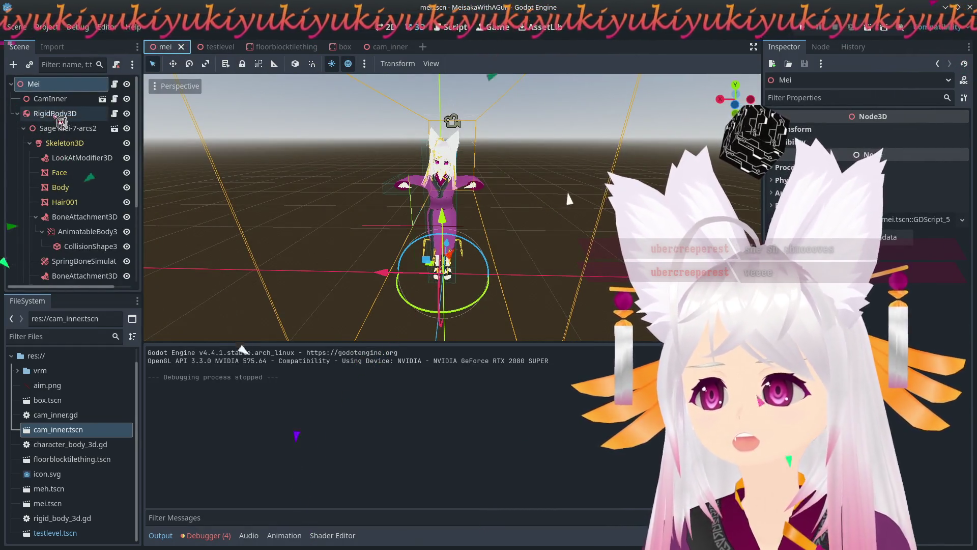
# Compare CamInner's cam_inner.gd with Mei's built-in script, then open CamInner as its own scene.
pyautogui.click(68, 98)
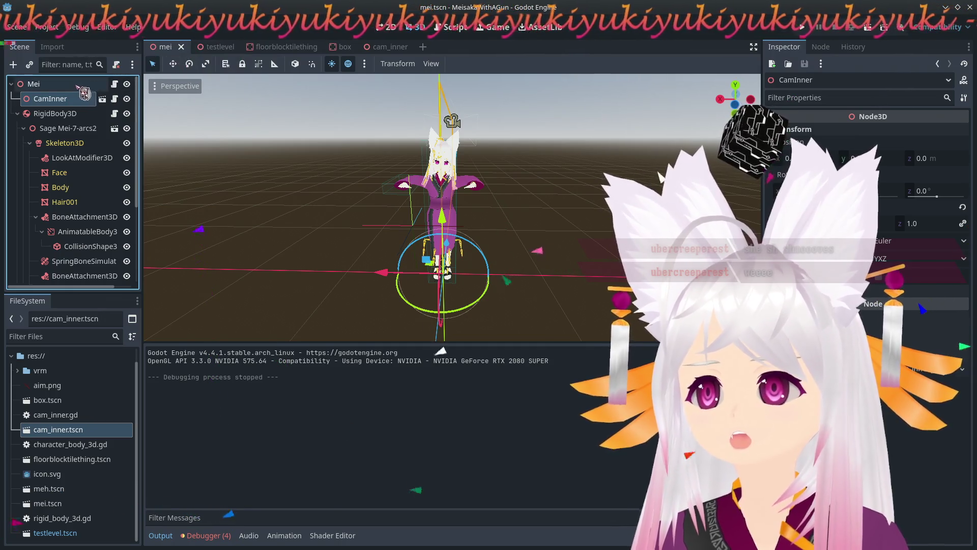
pyautogui.click(126, 98)
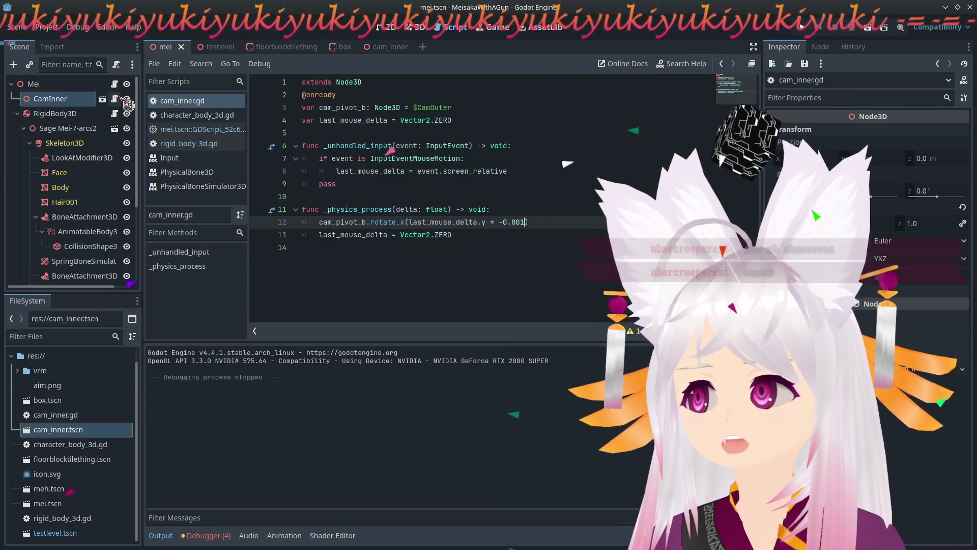
pyautogui.click(114, 84)
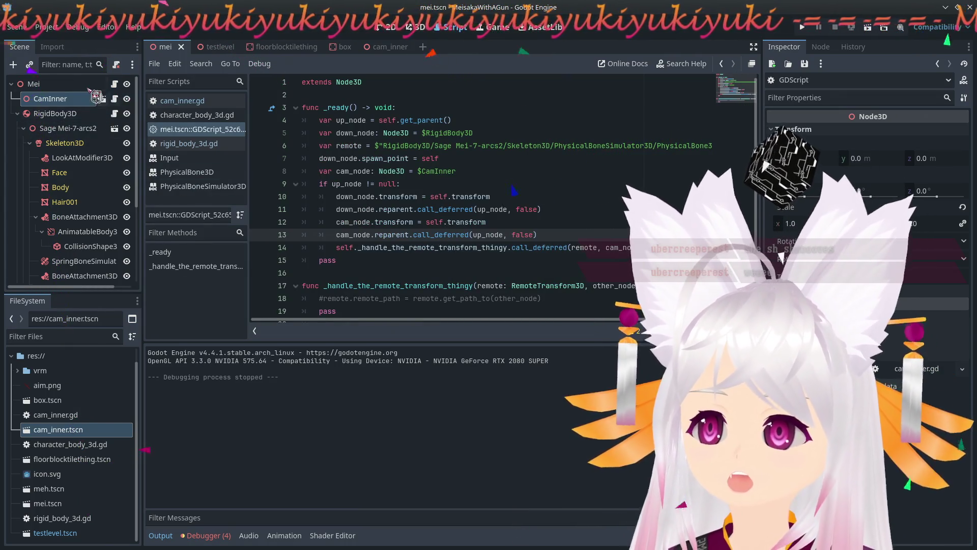
pyautogui.click(114, 99)
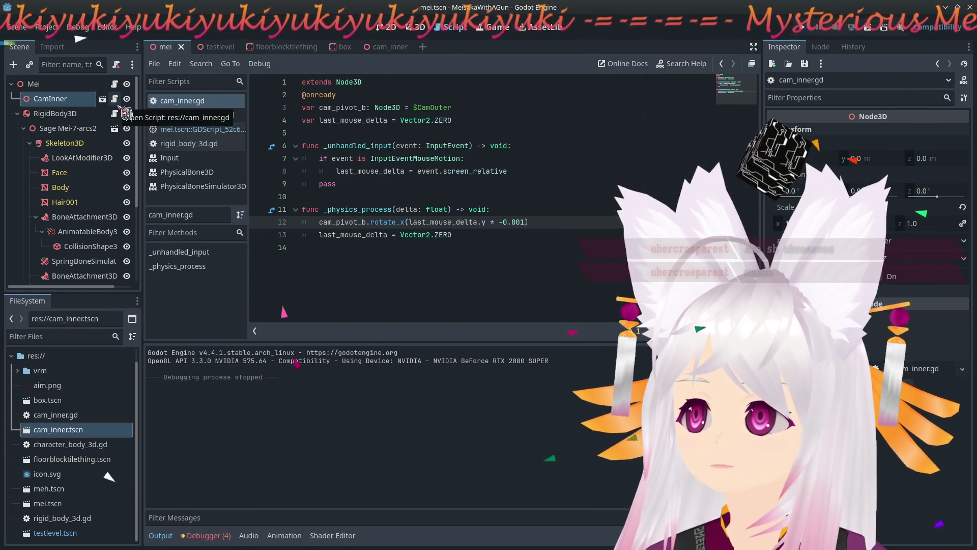
pyautogui.click(102, 99)
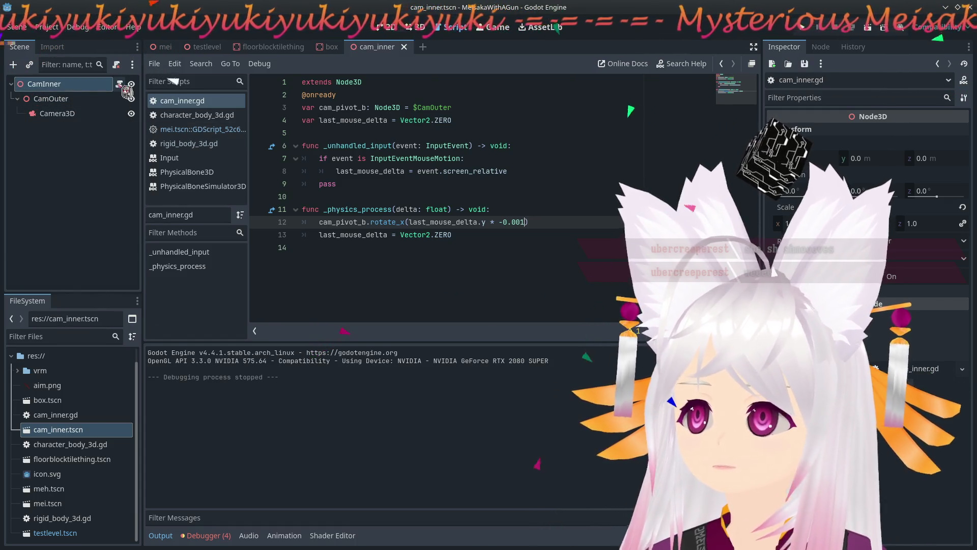
# Inspect the rig Camera3D's Transform properties, then return to the mei.tscn scene.
pyautogui.click(107, 113)
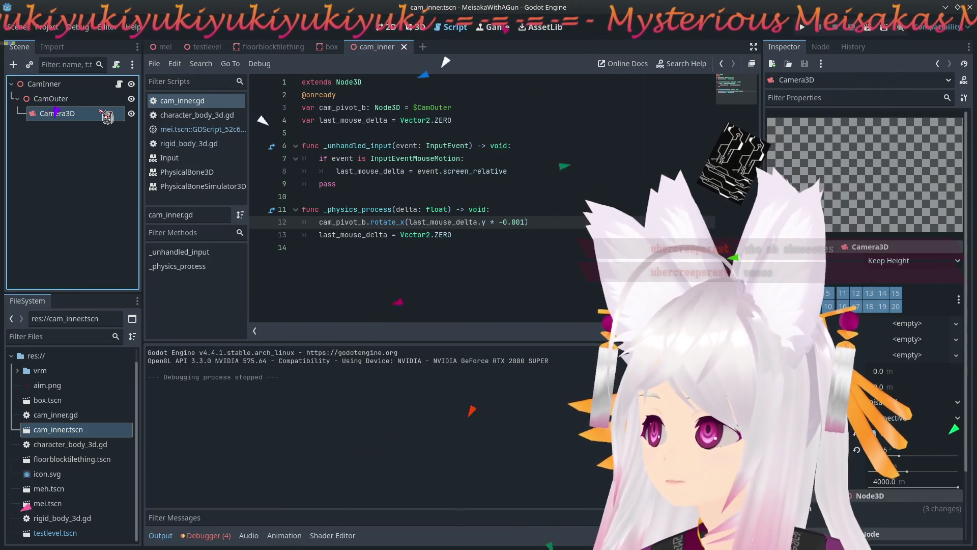
pyautogui.scroll(-3, 865, 326)
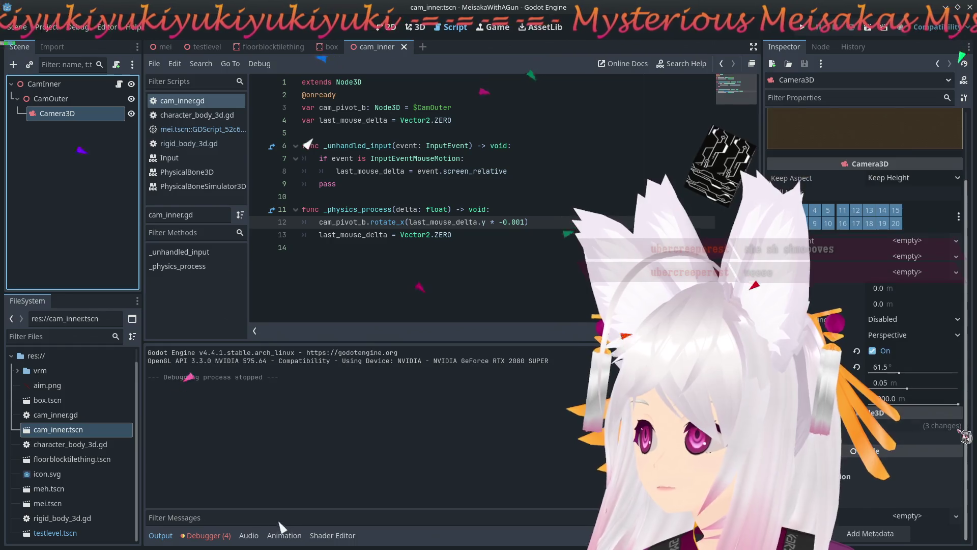
pyautogui.click(865, 451)
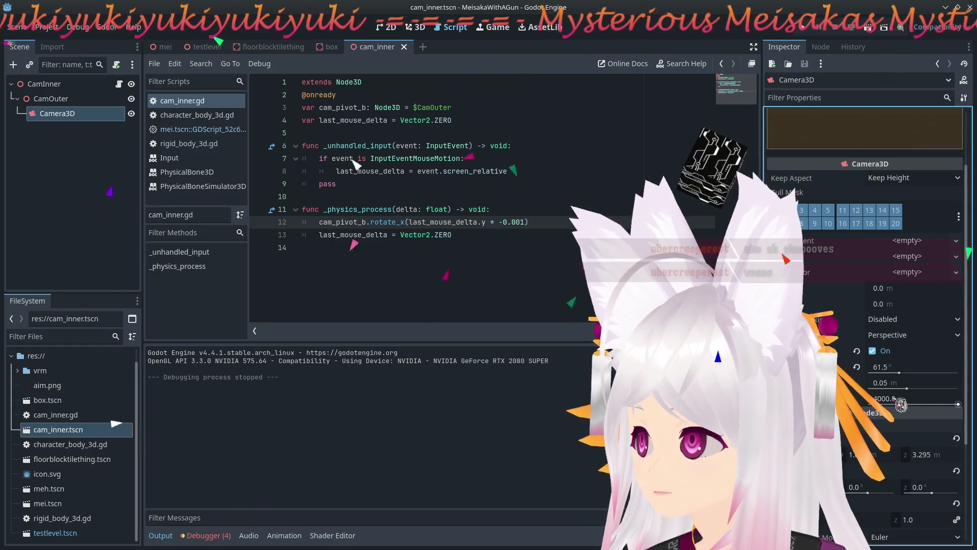
pyautogui.scroll(-5, 945, 318)
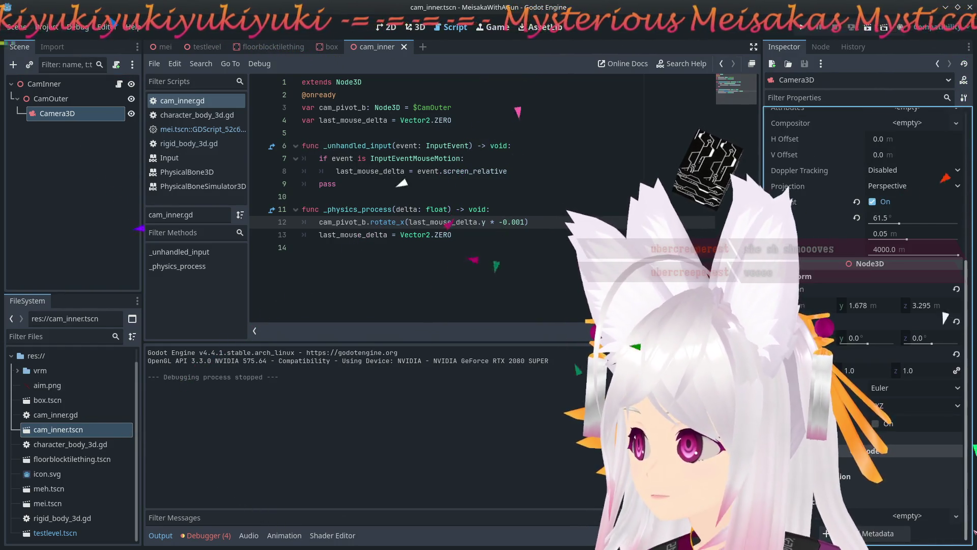
pyautogui.scroll(8, 859, 267)
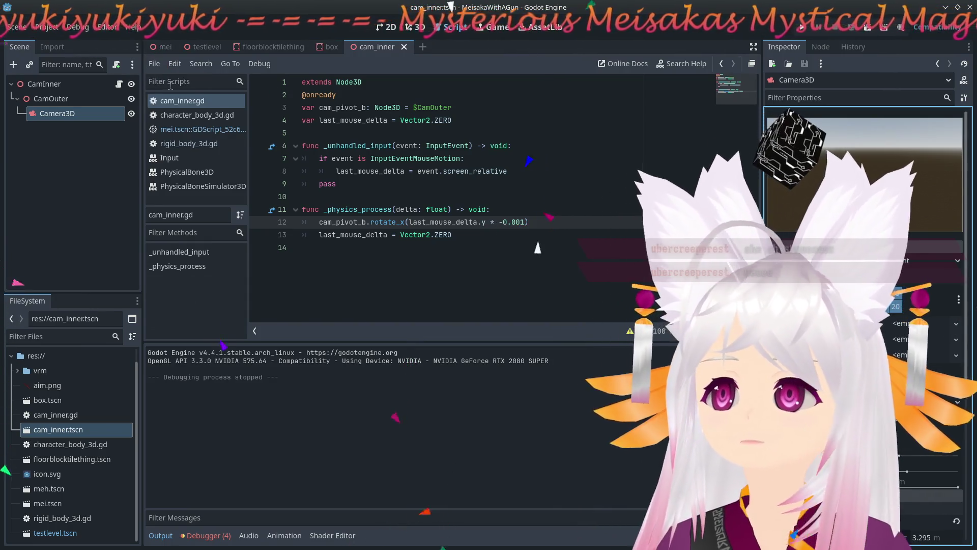
pyautogui.click(161, 48)
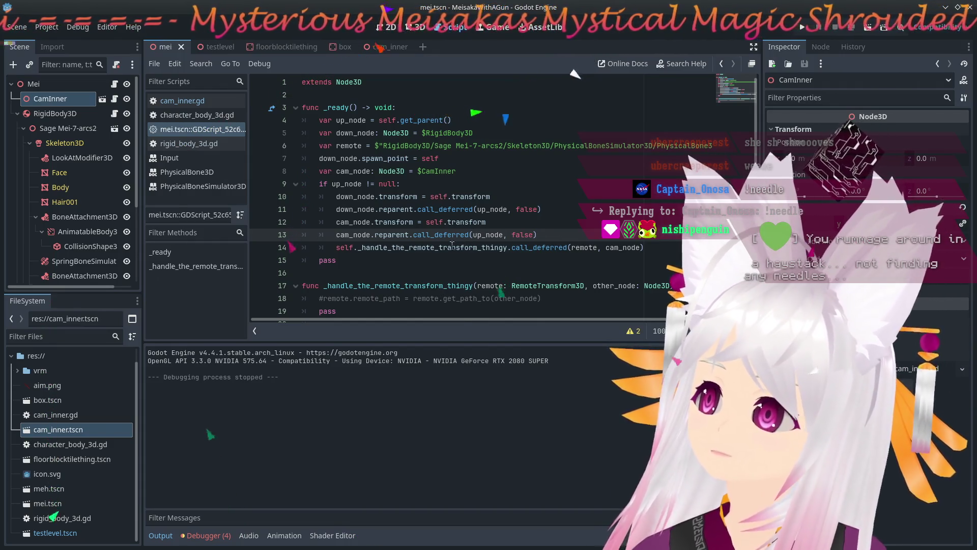
# Dismiss the call_deferred popup and inspect the LookAtModifier3D and Marker3D nodes.
pyautogui.moveTo(429, 234)
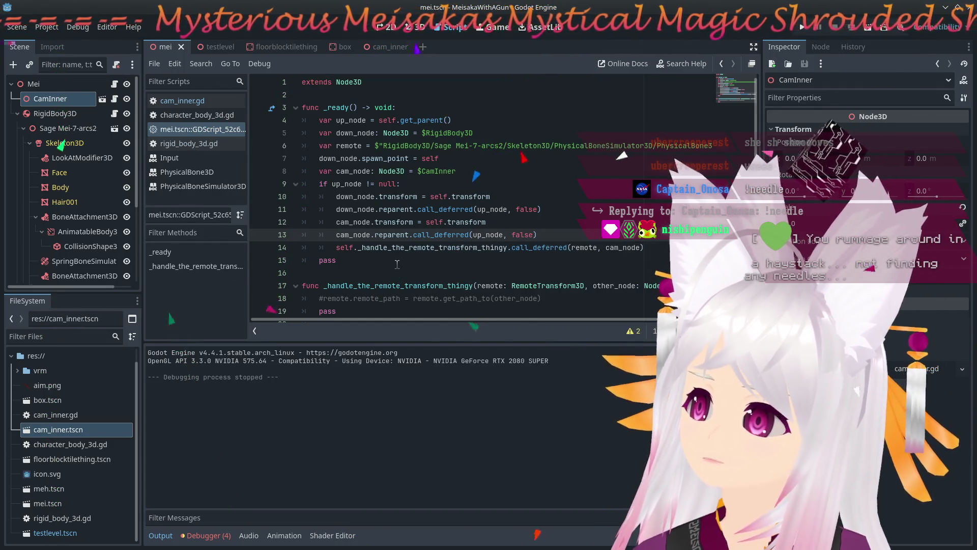
pyautogui.click(396, 259)
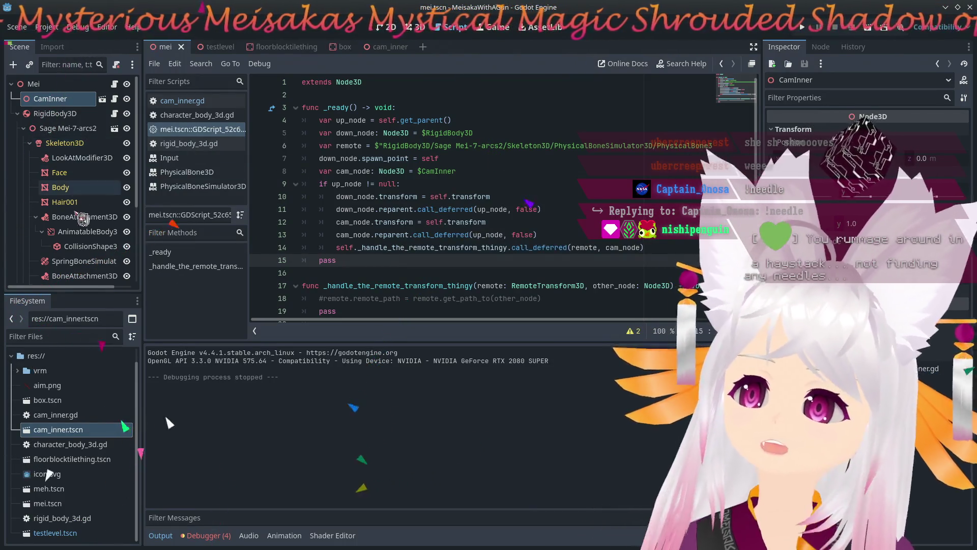
pyautogui.click(79, 158)
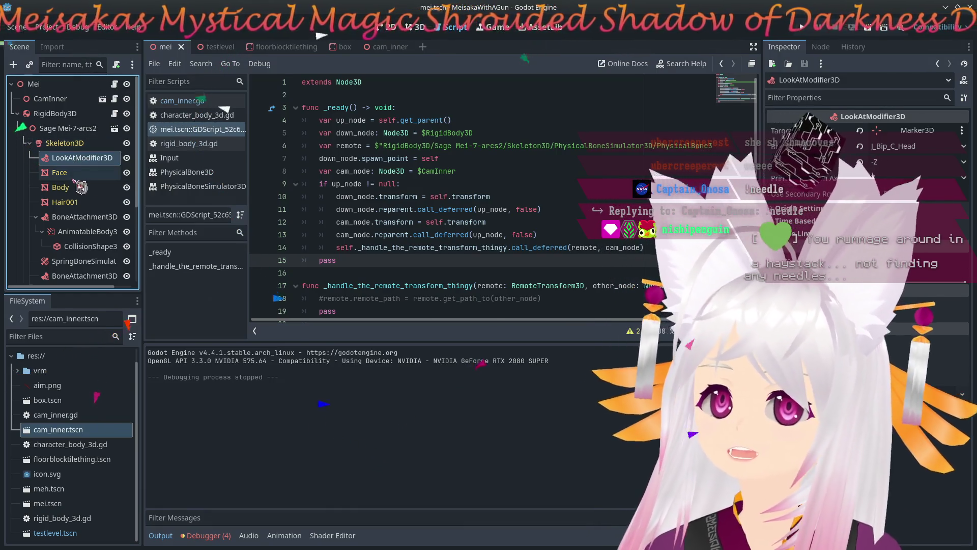
pyautogui.scroll(-5, 80, 187)
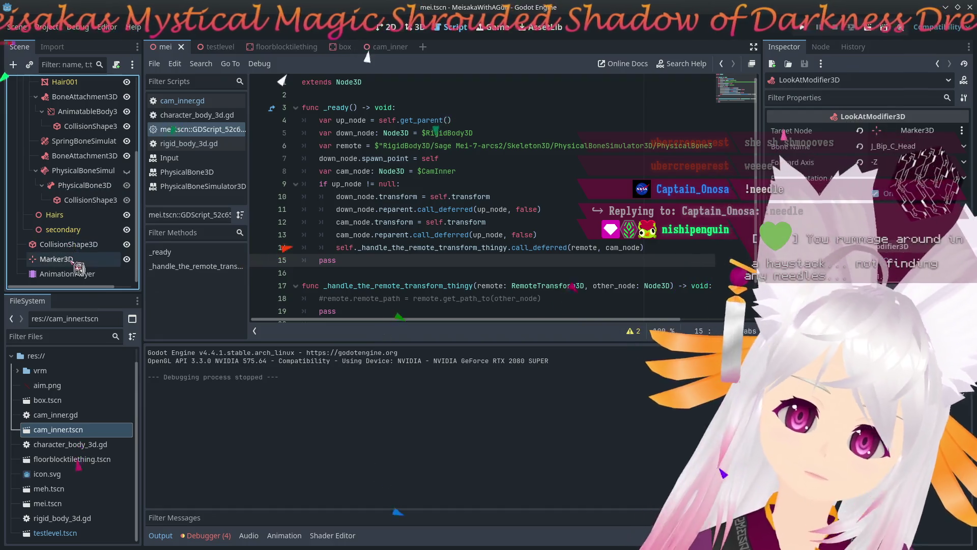
pyautogui.click(56, 259)
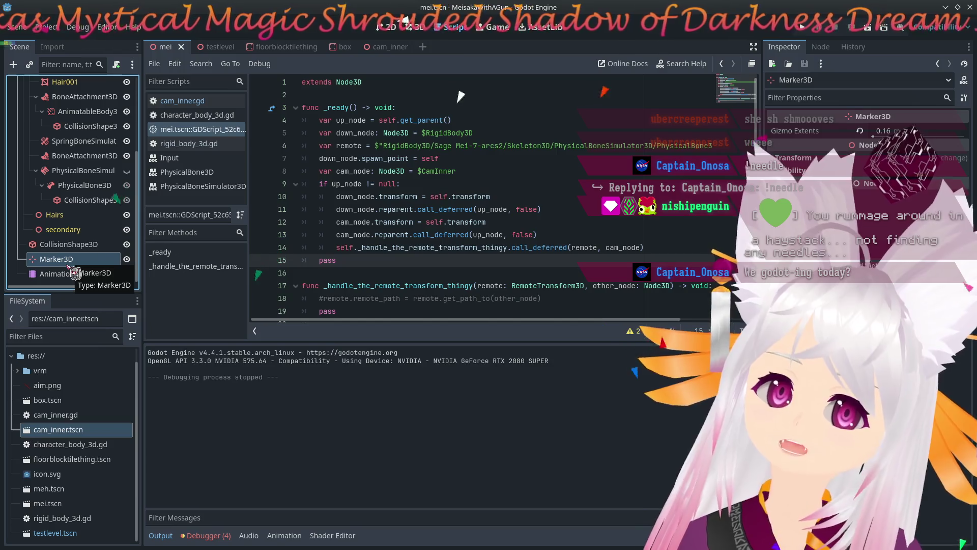
pyautogui.scroll(5, 75, 273)
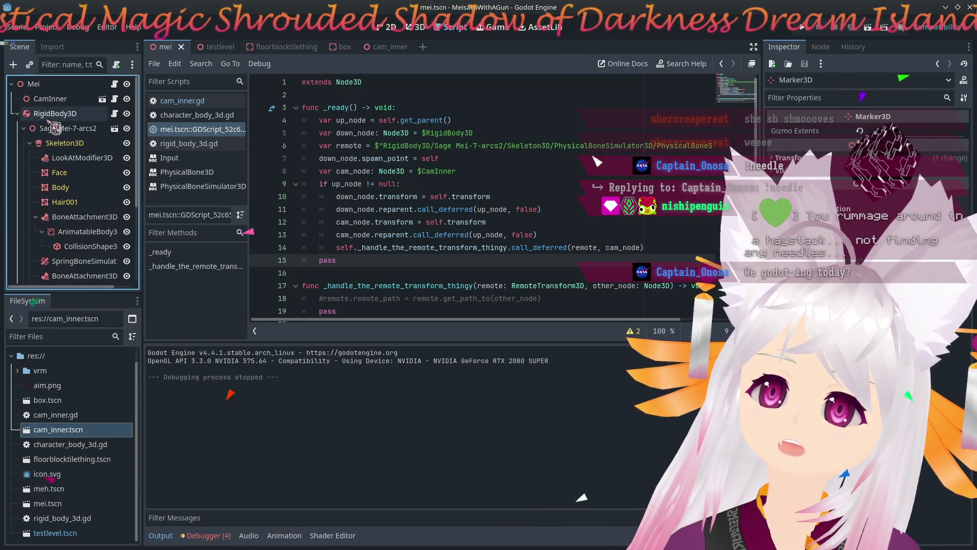
# Raise the RigidBody3D mass to 15.602 kg and run the game.
pyautogui.click(53, 114)
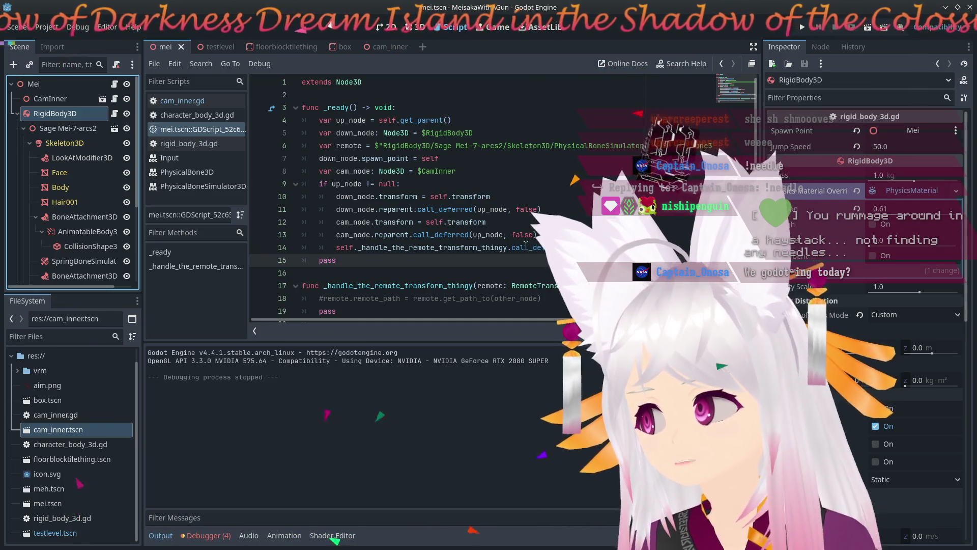
pyautogui.moveTo(914, 181); pyautogui.dragTo(931, 180)
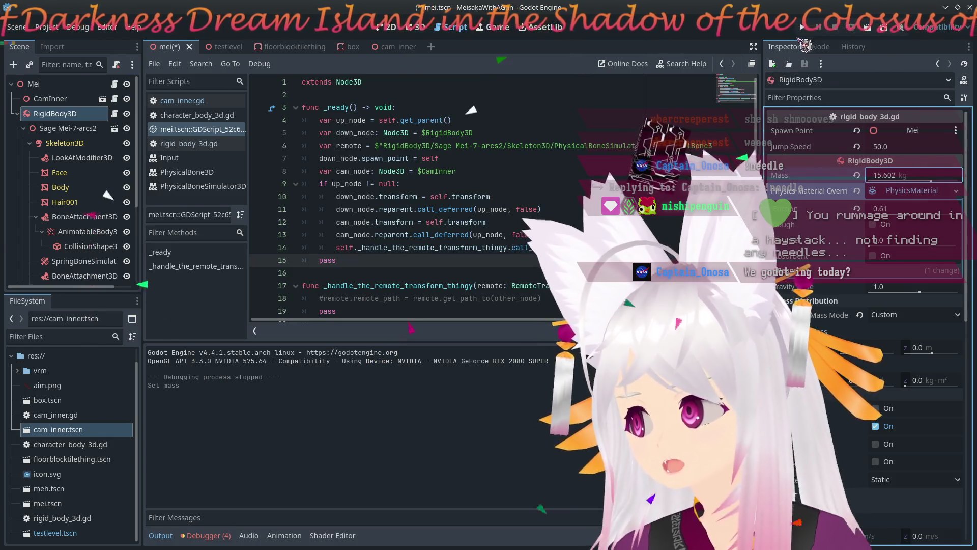
pyautogui.click(804, 29)
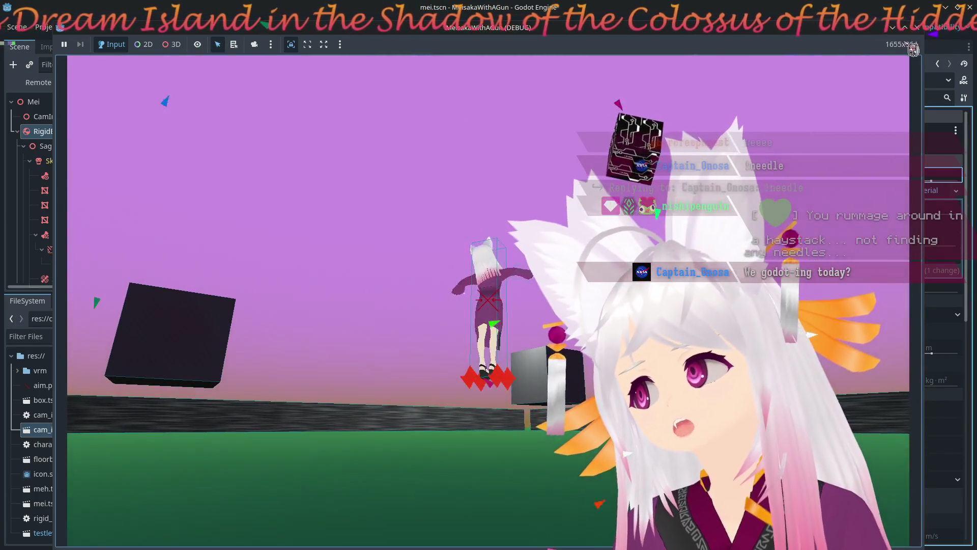
# Stop the test run and bring up the rigid_body_3d.gd script.
pyautogui.click(917, 27)
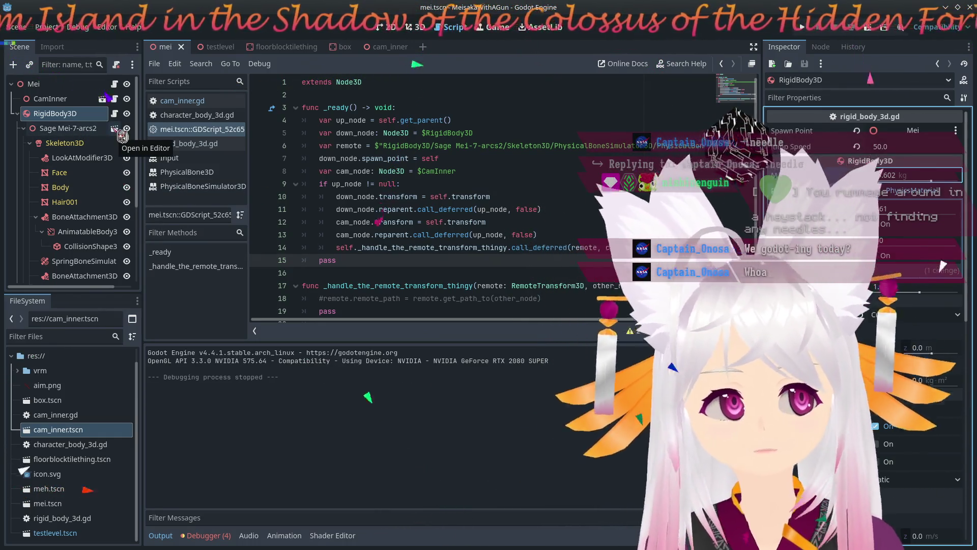
pyautogui.click(189, 144)
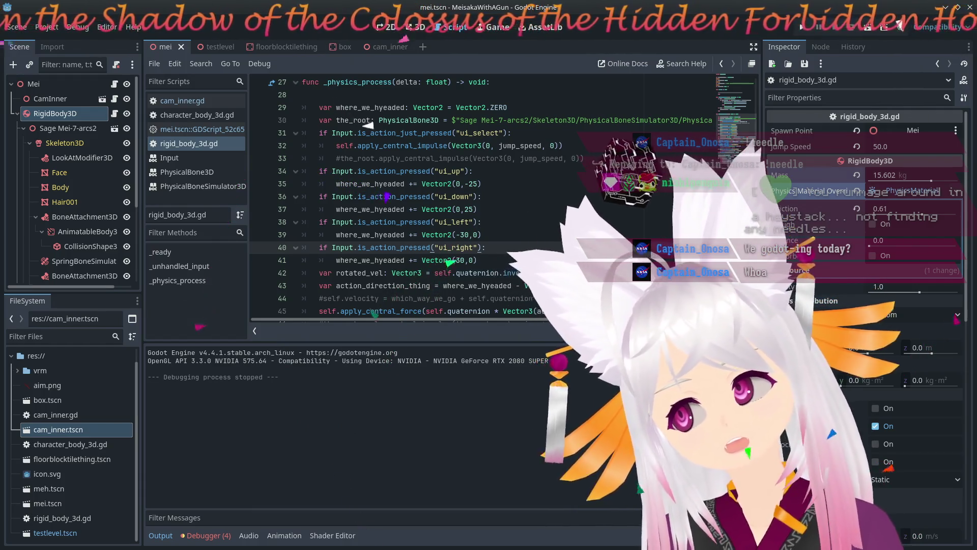
# Read through rigid_body_3d.gd, then switch to the mei.tscn built-in GDScript.
pyautogui.scroll(-1, 412, 155)
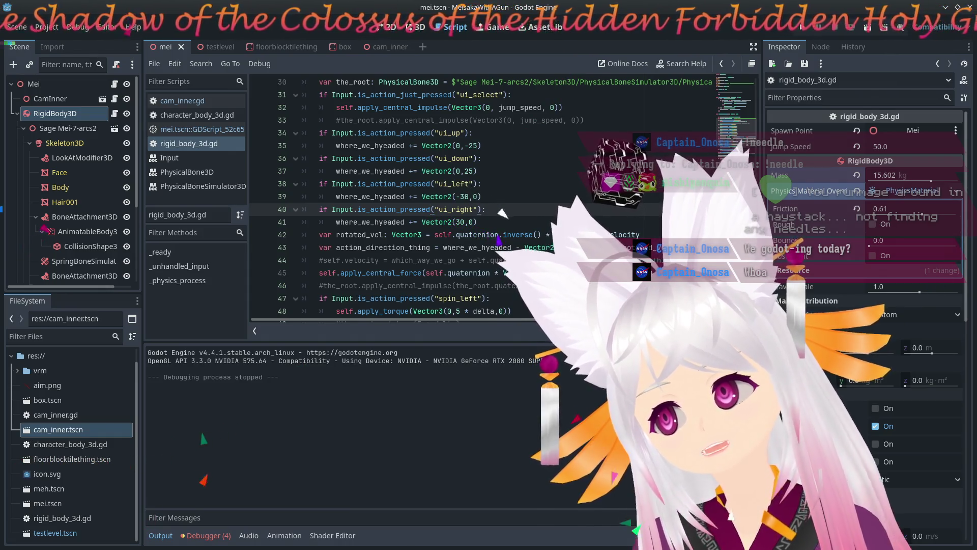
pyautogui.scroll(-4, 501, 211)
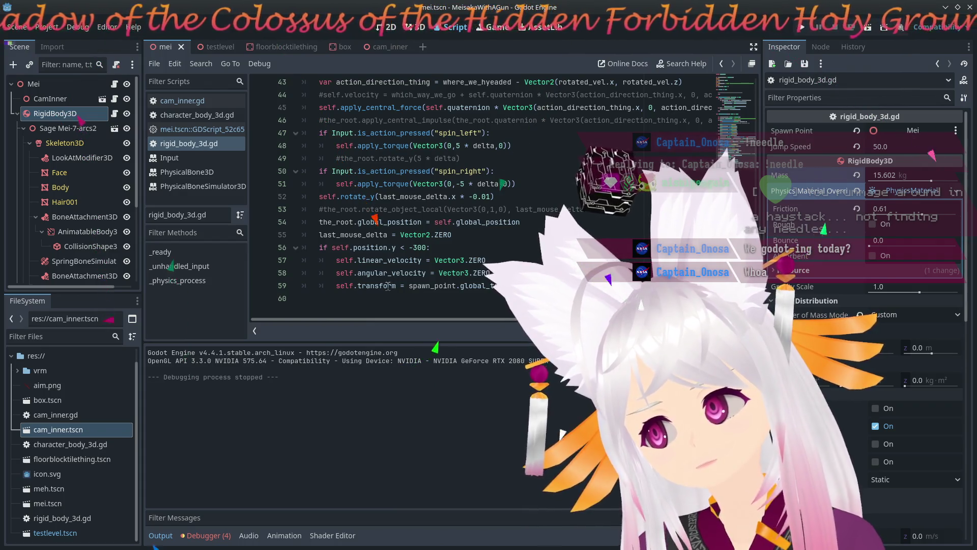
pyautogui.moveTo(385, 286)
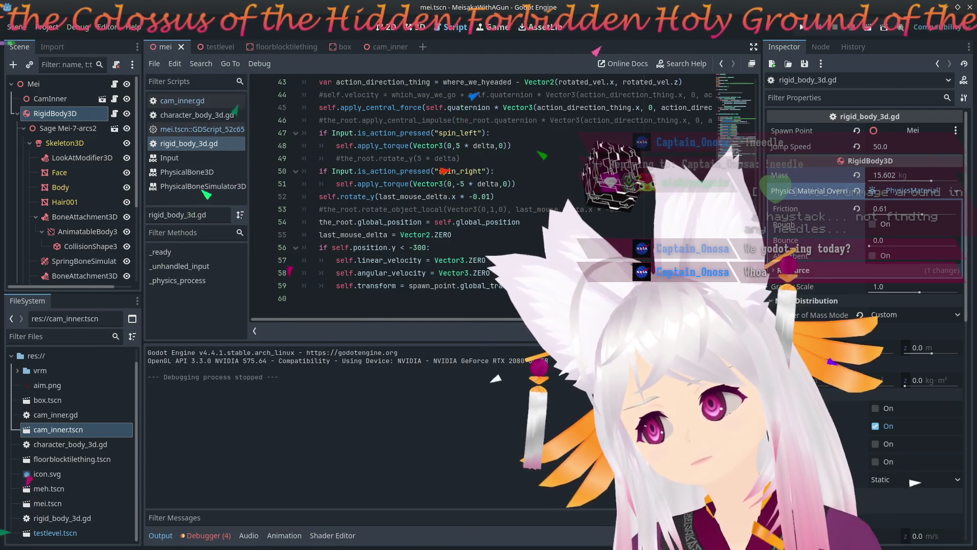
pyautogui.scroll(1, 458, 193)
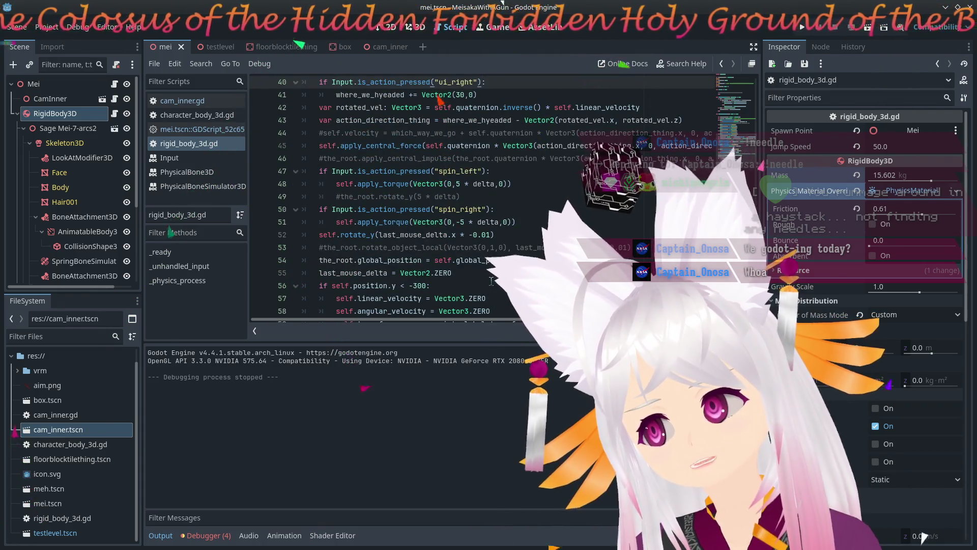
pyautogui.scroll(2, 484, 280)
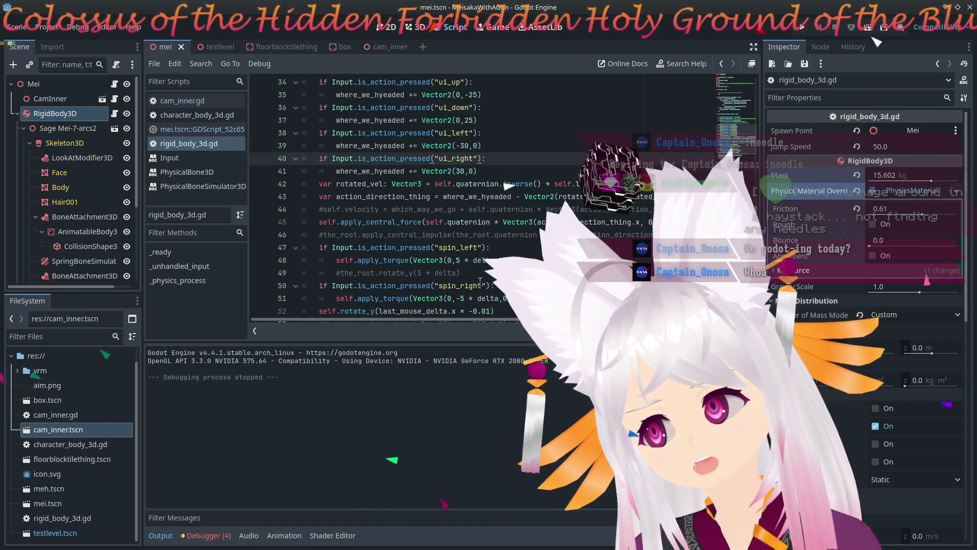
pyautogui.scroll(4, 480, 281)
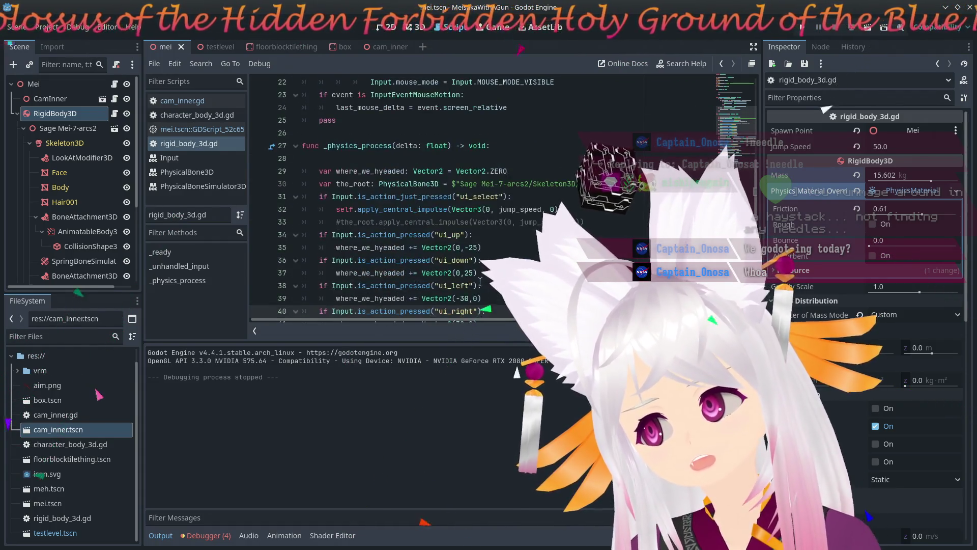
pyautogui.scroll(4, 480, 281)
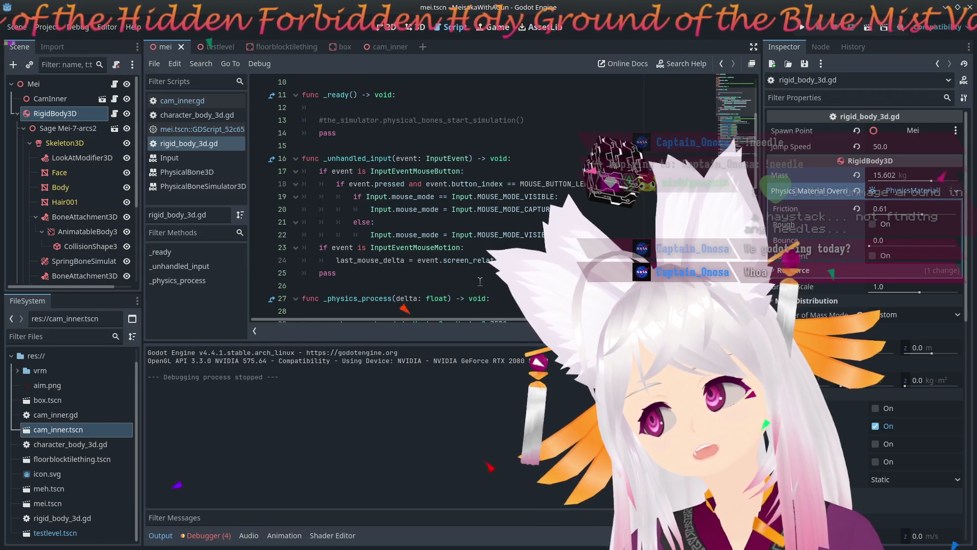
pyautogui.scroll(3, 480, 281)
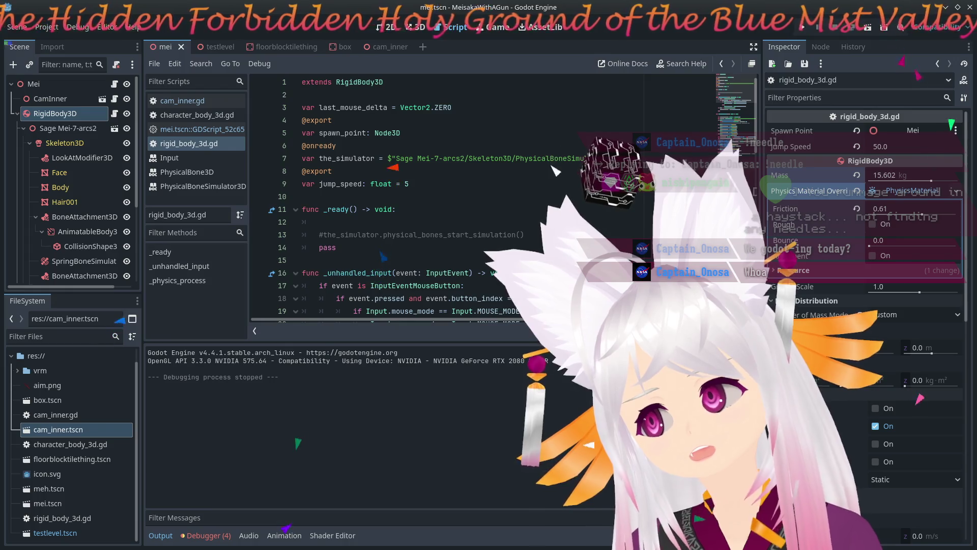
pyautogui.scroll(-14, 433, 199)
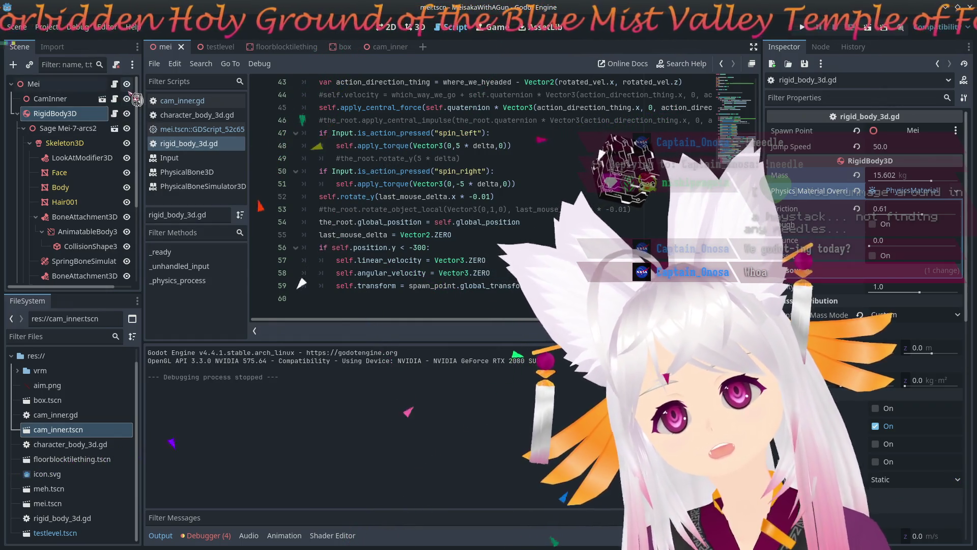
pyautogui.click(115, 84)
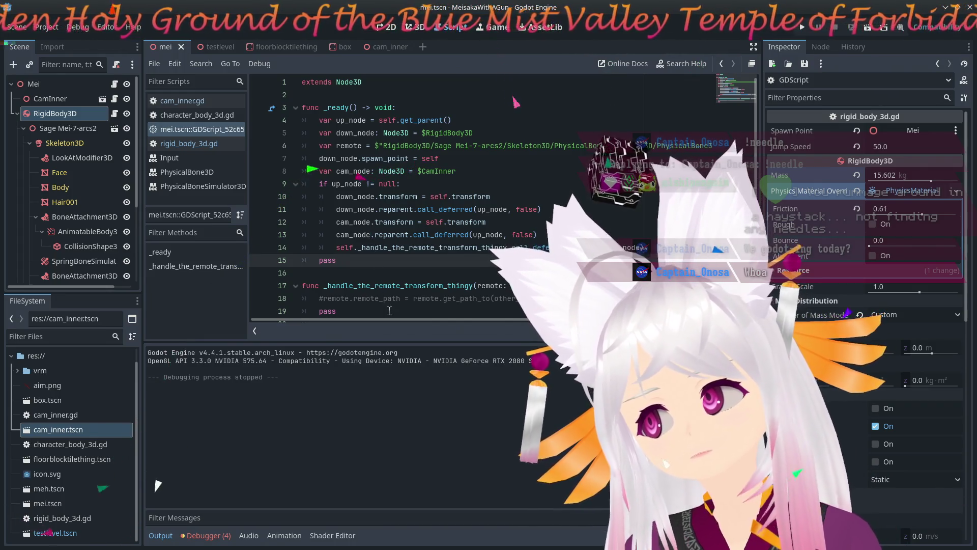
pyautogui.click(425, 285)
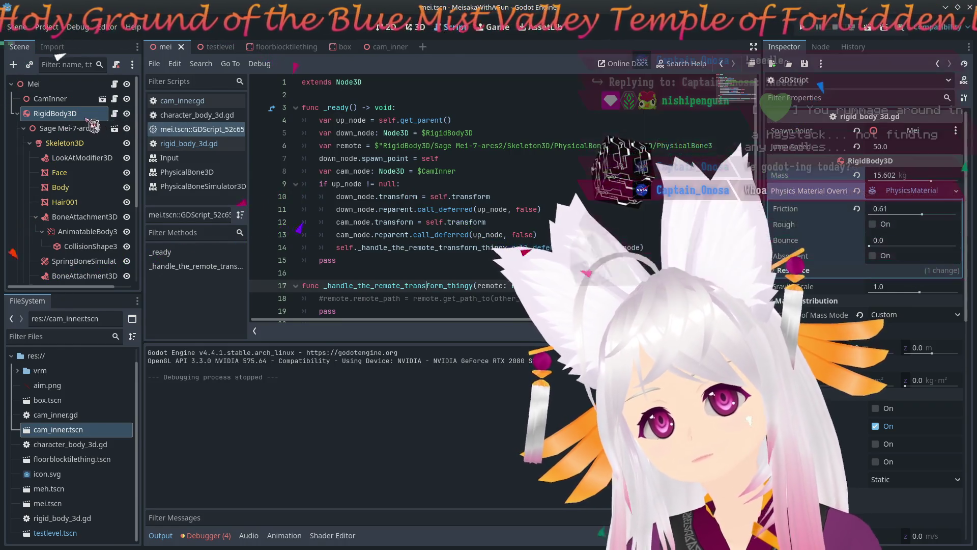
pyautogui.scroll(-4, 102, 155)
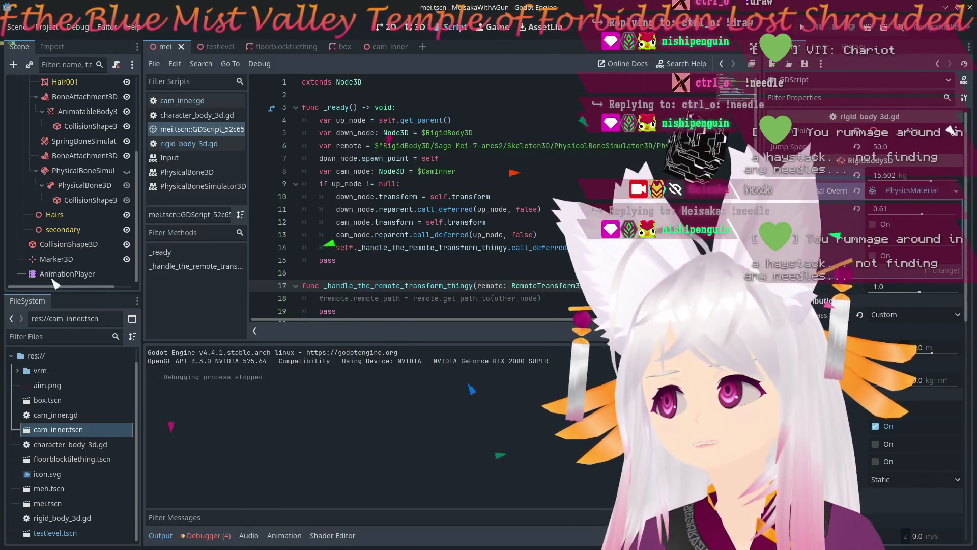
pyautogui.click(541, 235)
pyautogui.click(464, 263)
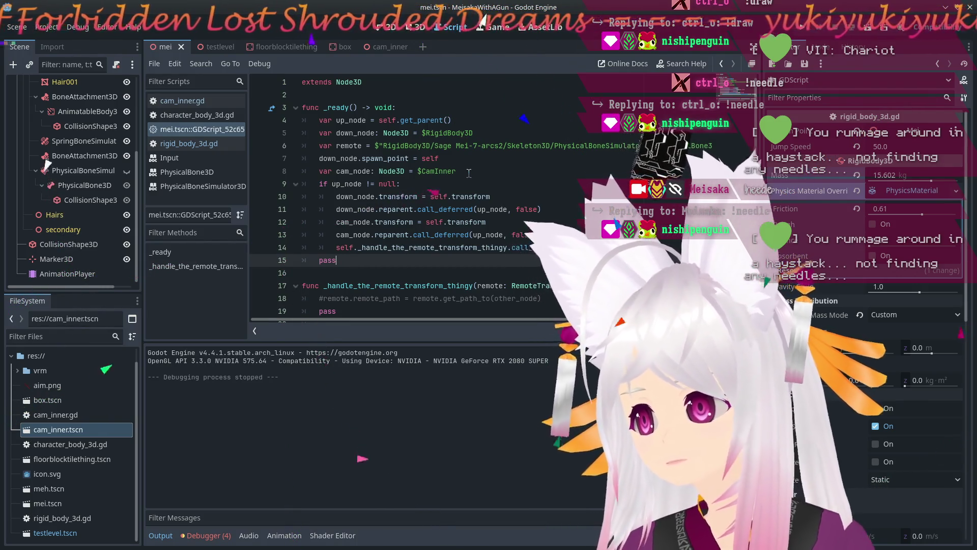
pyautogui.click(349, 171)
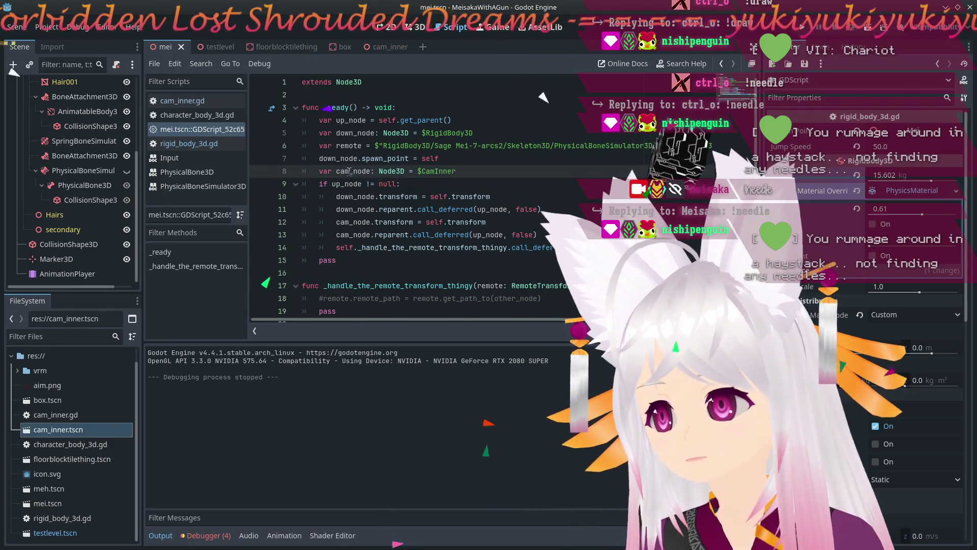
pyautogui.click(355, 235)
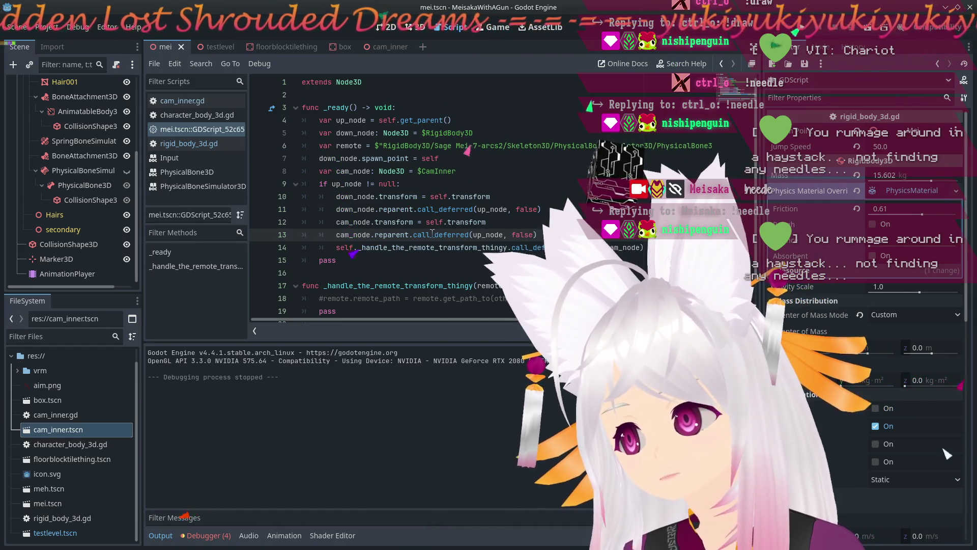
pyautogui.moveTo(432, 234)
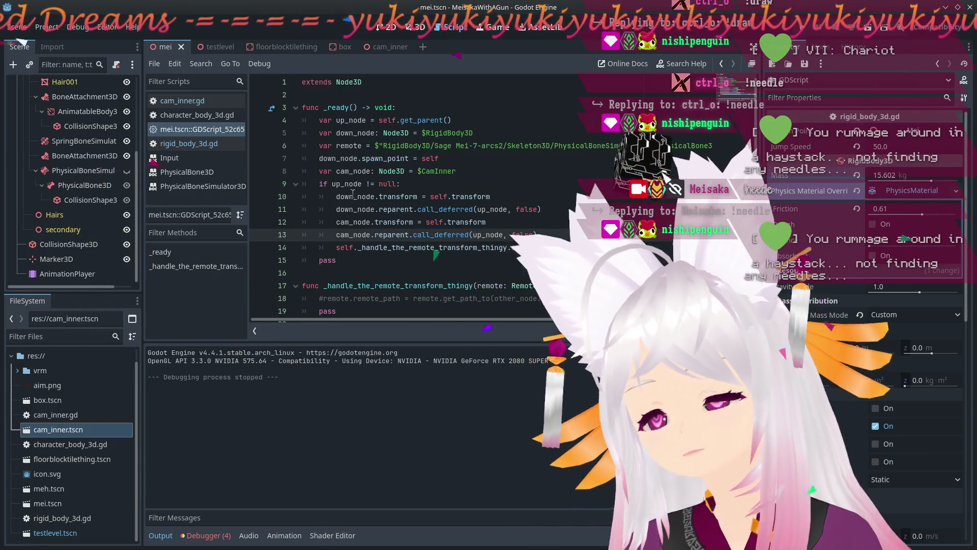
pyautogui.scroll(-1, 658, 245)
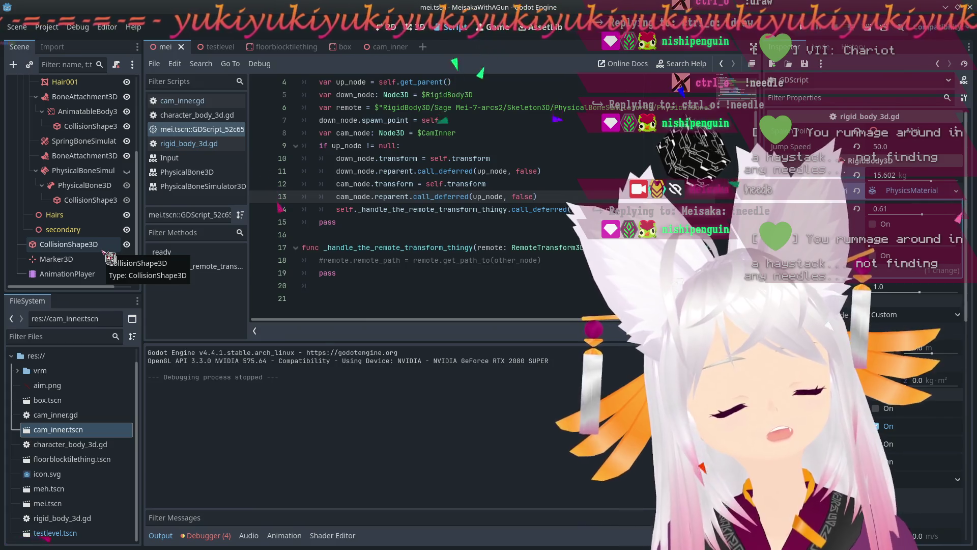
# Inspect the CollisionShape3D, PhysicalBone3D and PhysicalBoneSimulator3D node properties.
pyautogui.click(107, 252)
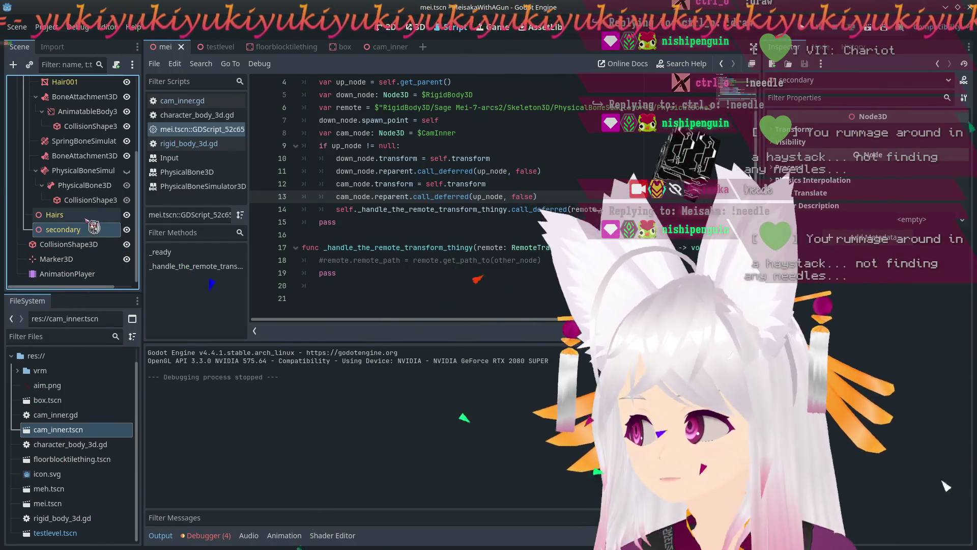
pyautogui.click(87, 186)
pyautogui.click(90, 203)
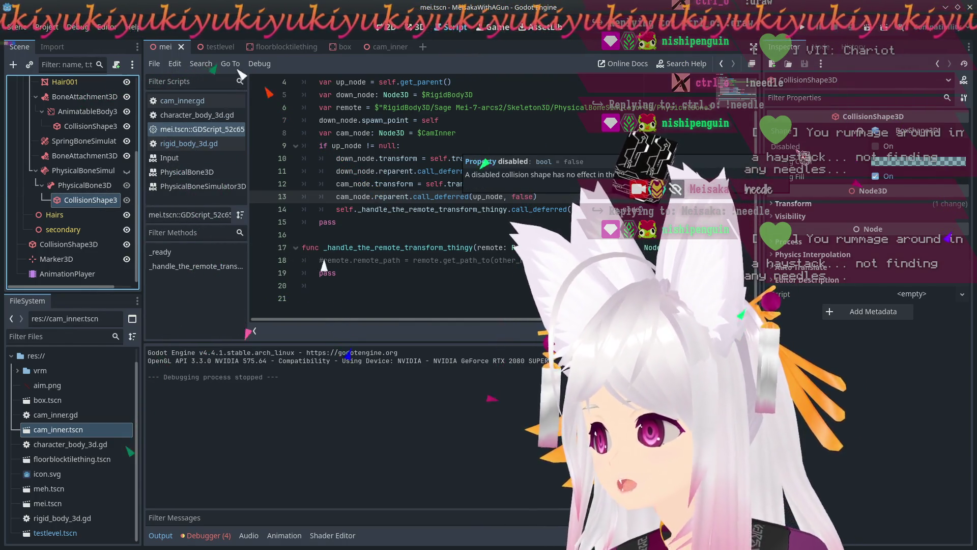
pyautogui.click(90, 172)
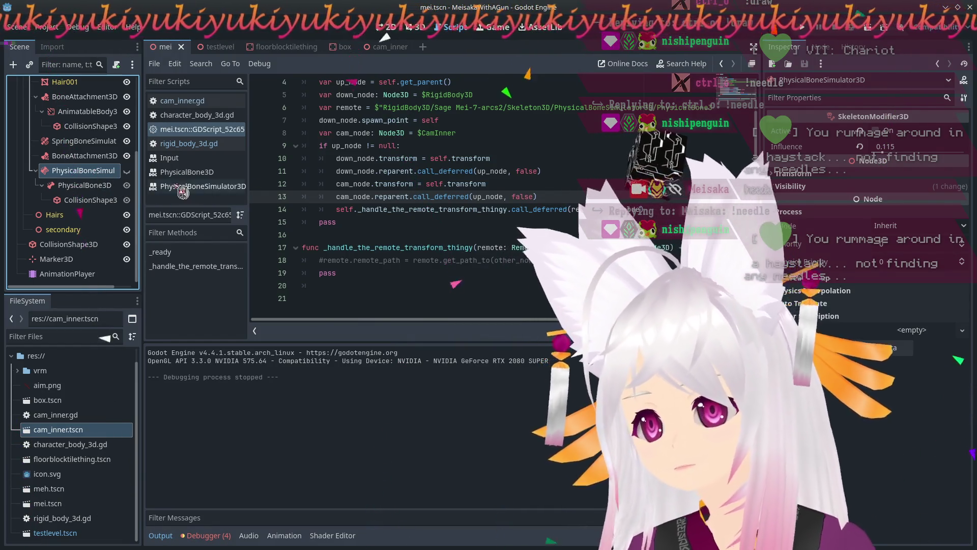
pyautogui.click(115, 185)
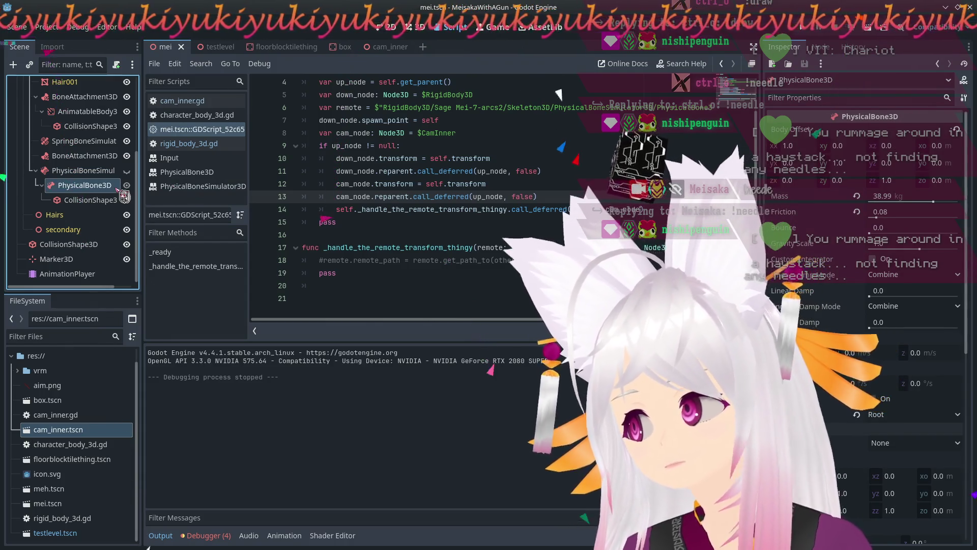
pyautogui.click(84, 171)
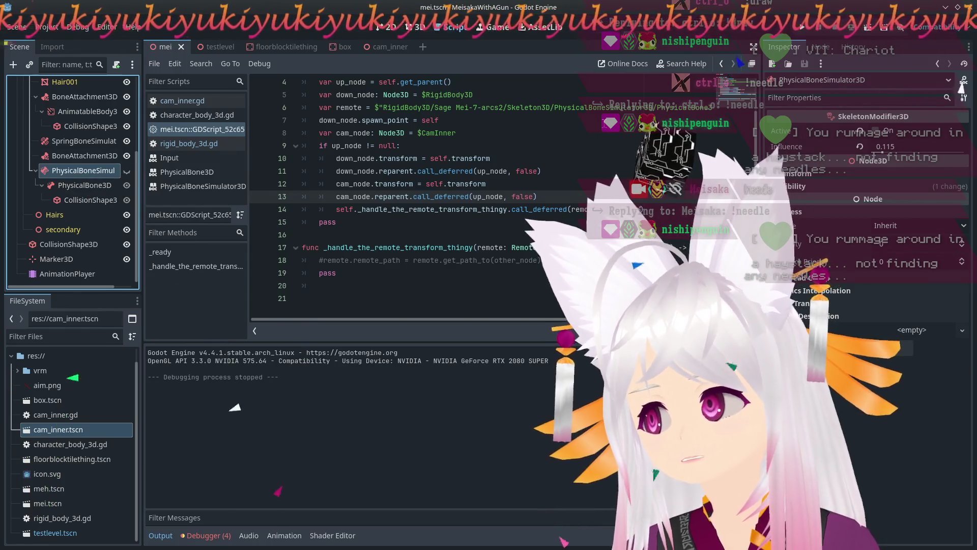
# Examine the remote node path on line 6, then bring up PhysicalBone3D's node actions.
pyautogui.click(355, 108)
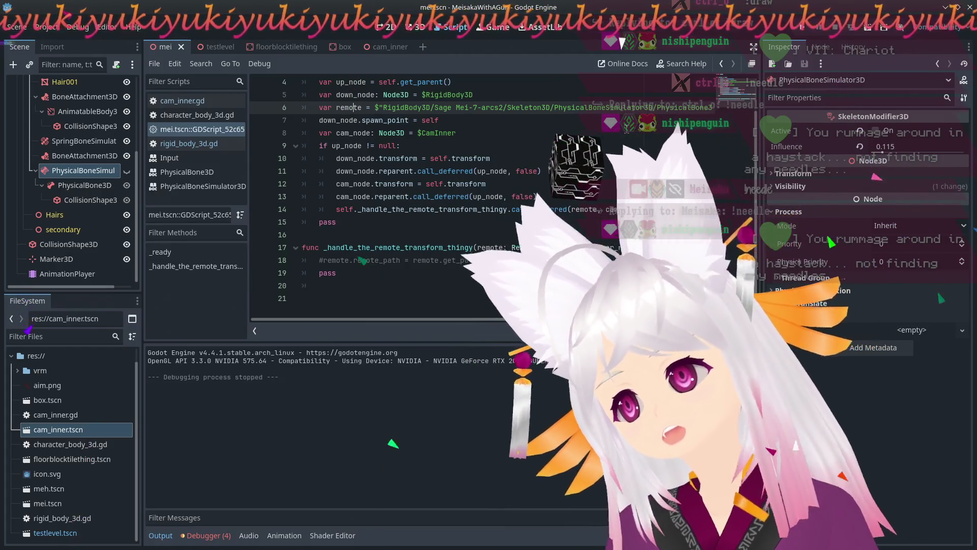
pyautogui.moveTo(658, 107)
pyautogui.mouseDown()
pyautogui.moveTo(677, 107)
pyautogui.moveTo(593, 100)
pyautogui.mouseUp()
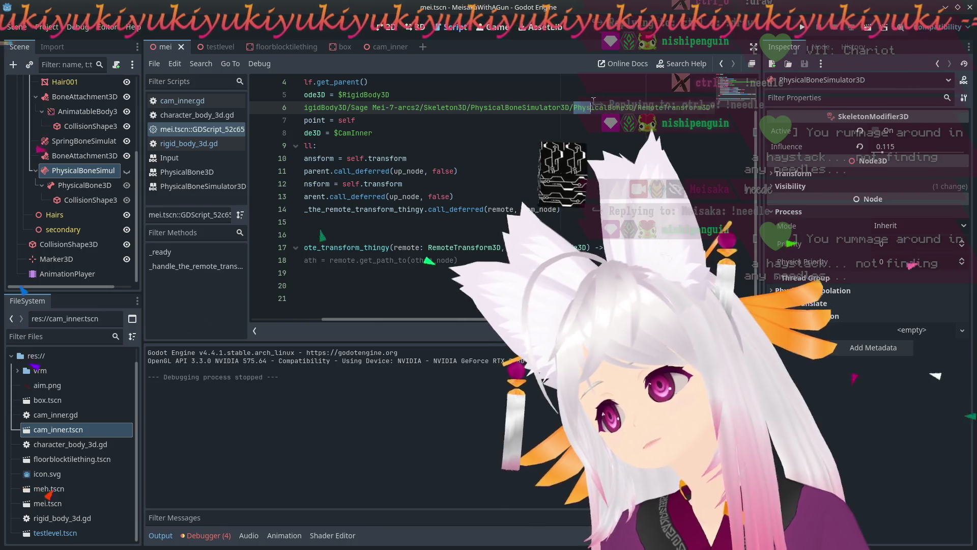
pyautogui.click(609, 98)
pyautogui.click(615, 106)
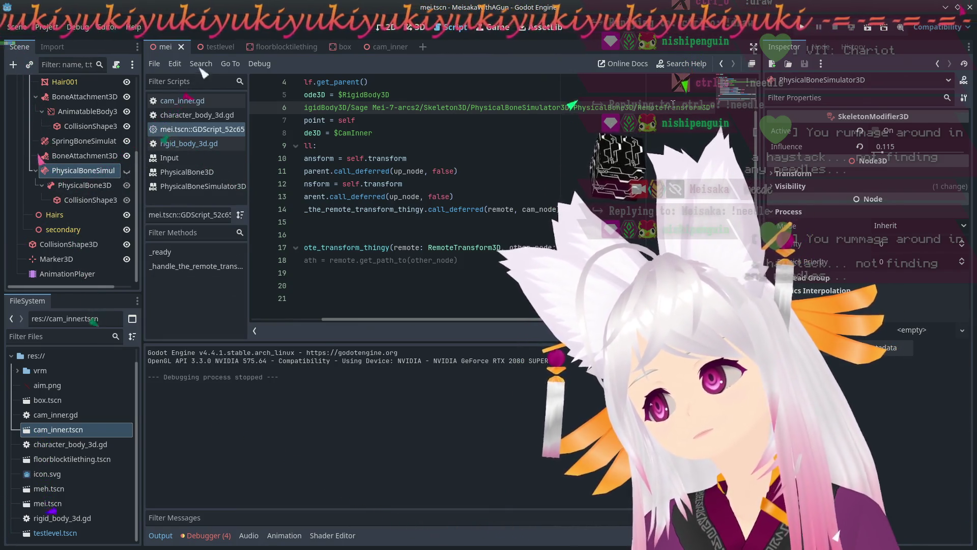
pyautogui.moveTo(415, 319); pyautogui.dragTo(275, 319)
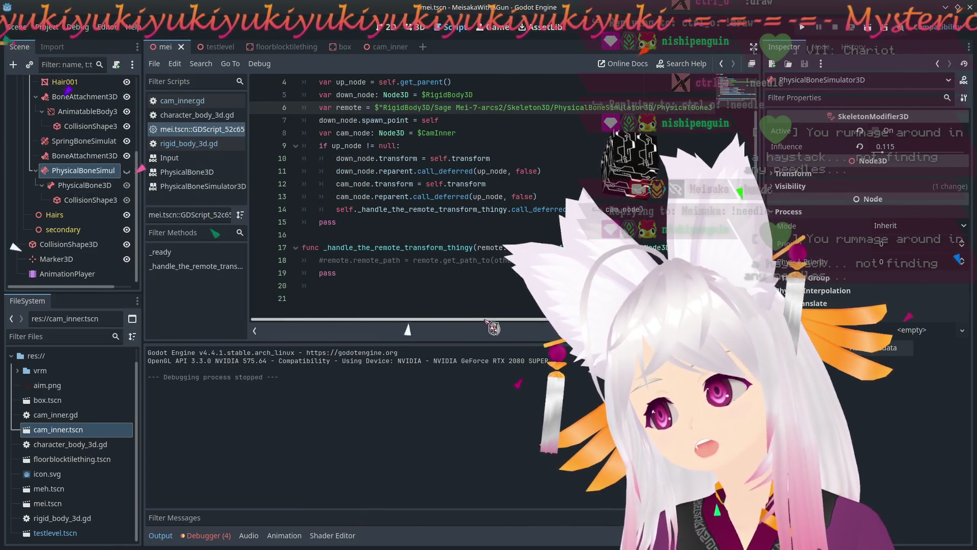
pyautogui.hscroll(3, 420, 309)
pyautogui.hscroll(-3, 433, 291)
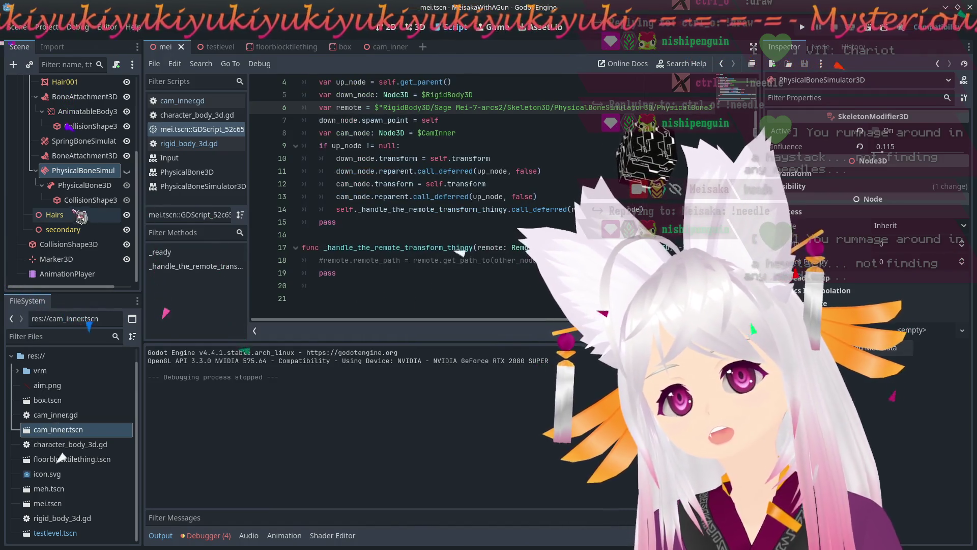
pyautogui.rightClick(84, 191)
# Add a RemoteTransform3D child under PhysicalBone3D by searching 'remot'.
pyautogui.click(102, 200)
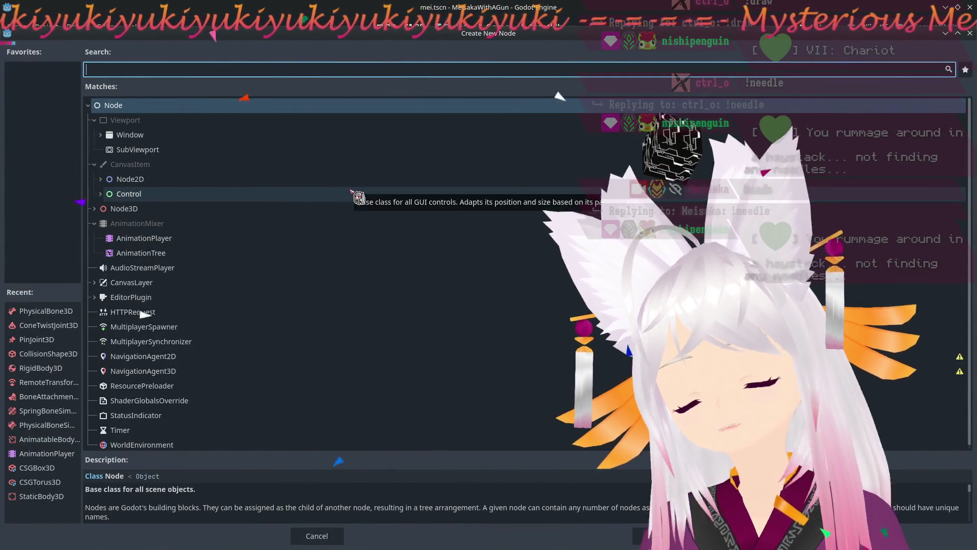
pyautogui.write('remote')
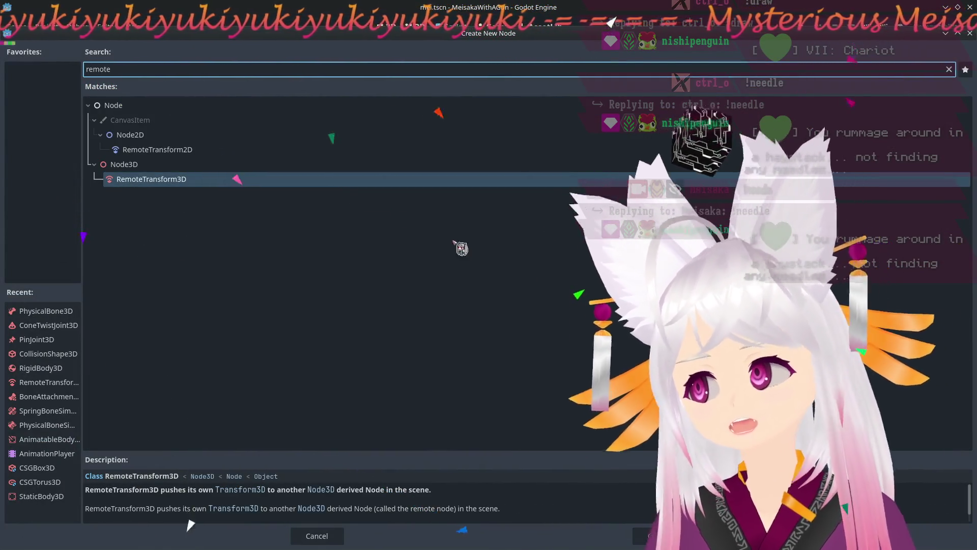
pyautogui.press('Return')
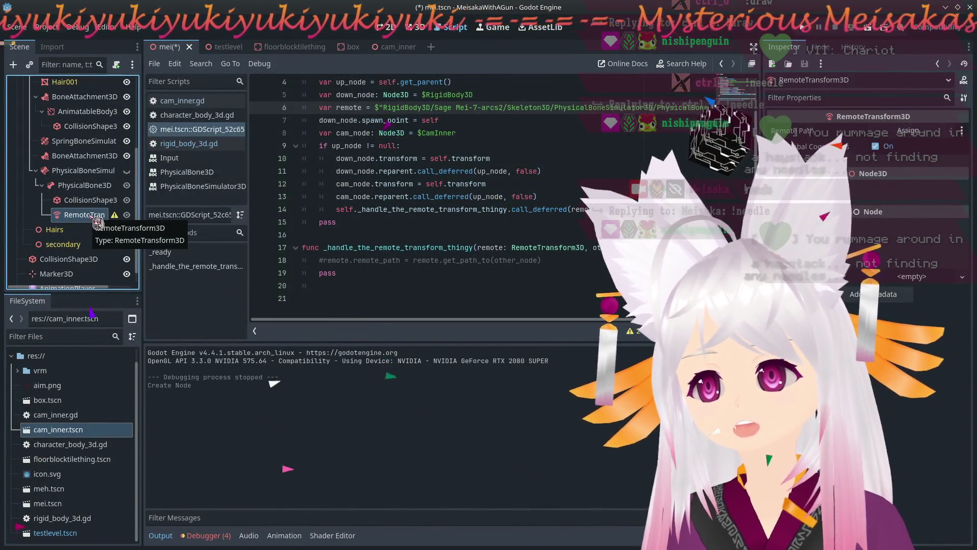
pyautogui.moveTo(121, 228)
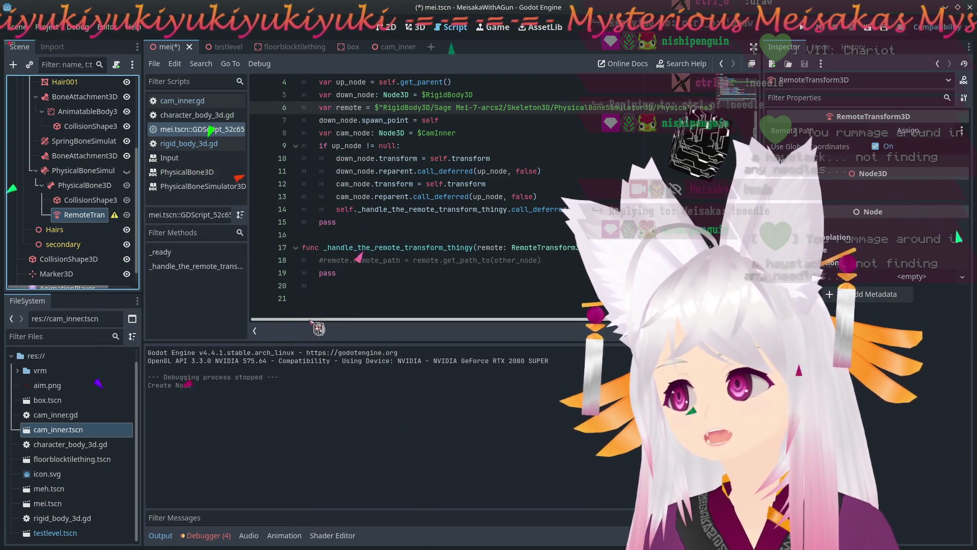
pyautogui.moveTo(316, 324)
pyautogui.mouseDown()
pyautogui.moveTo(338, 320)
pyautogui.moveTo(269, 313)
pyautogui.mouseUp()
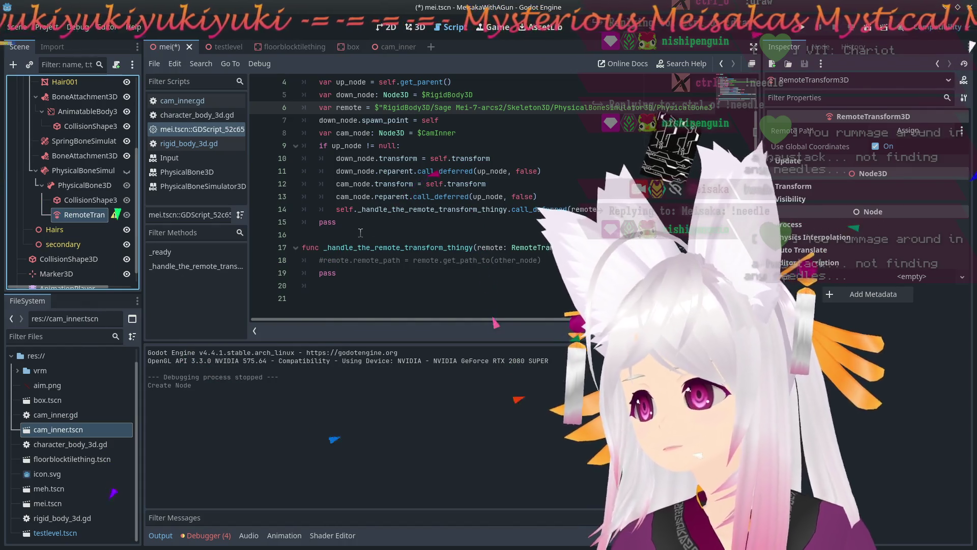
# Uncomment the remote.remote_path assignment on line 18 and run the game.
pyautogui.click(327, 261)
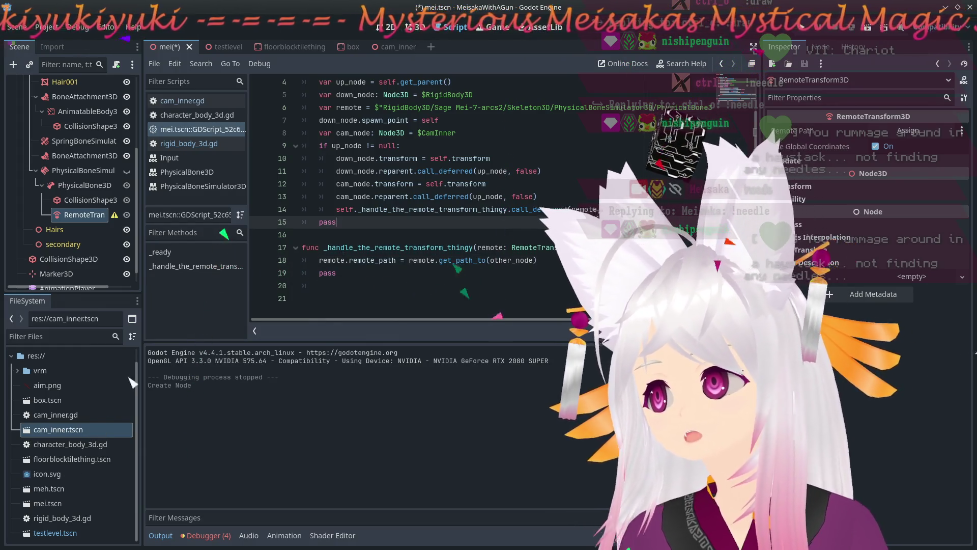
pyautogui.click(809, 32)
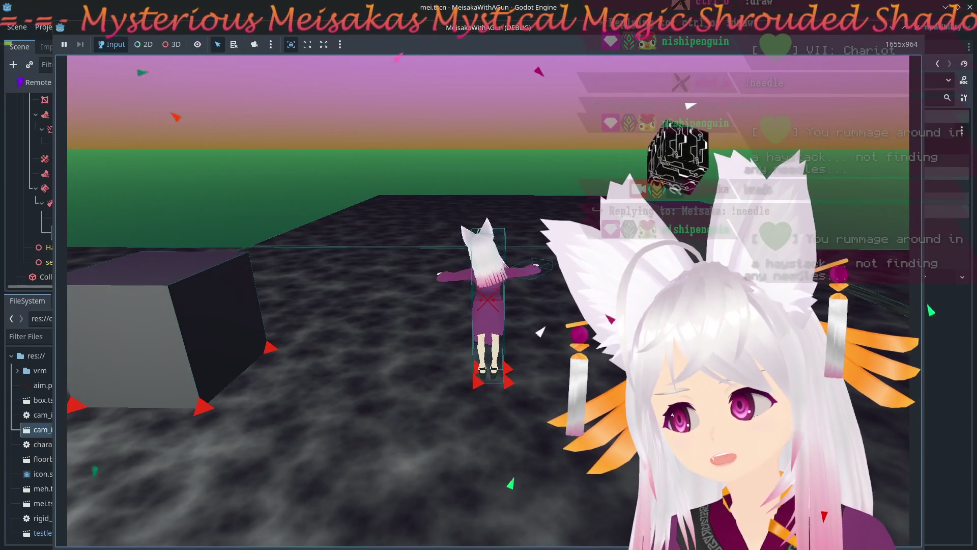
# Stop the running test game with F8.
pyautogui.press('F8')
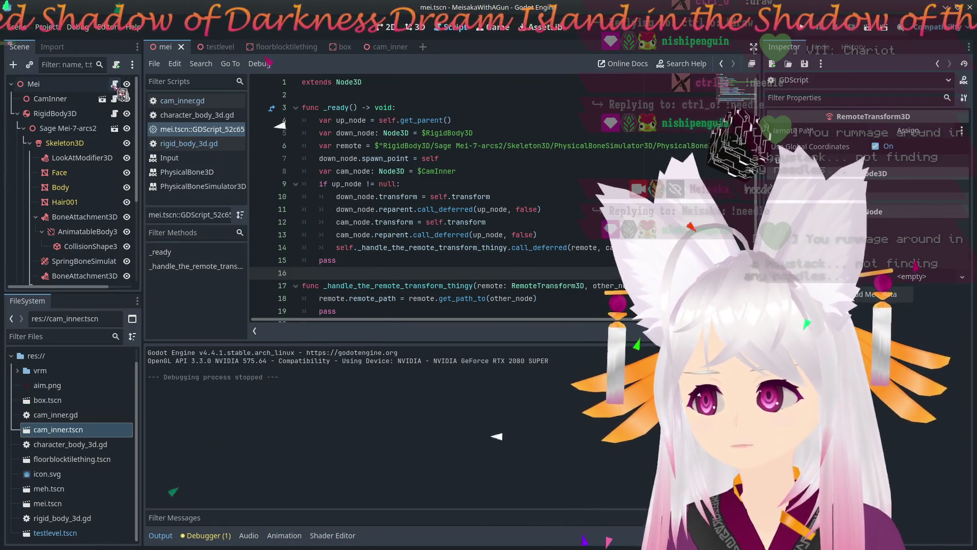
# Switch to rigid_body_3d.gd and give the code editor more vertical room.
pyautogui.scroll(-1, 480, 163)
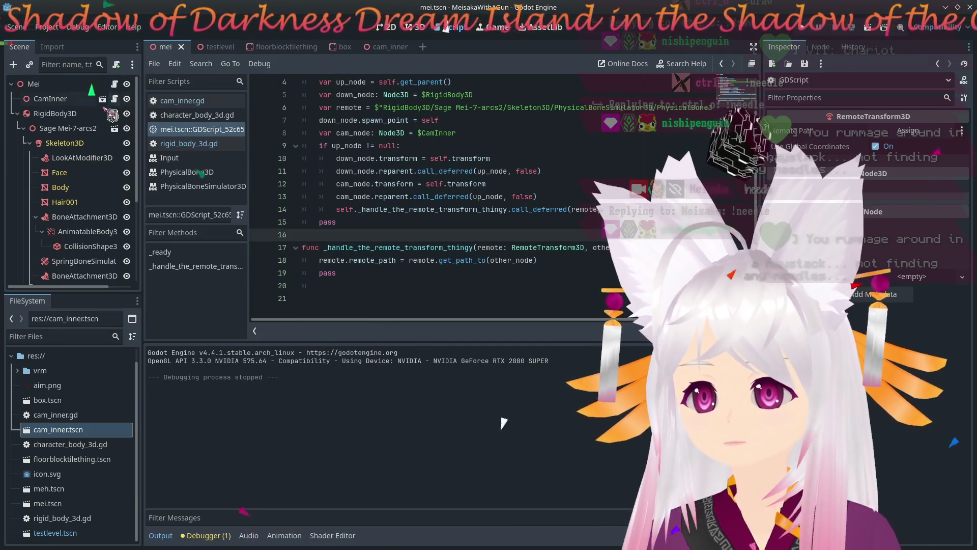
pyautogui.click(114, 114)
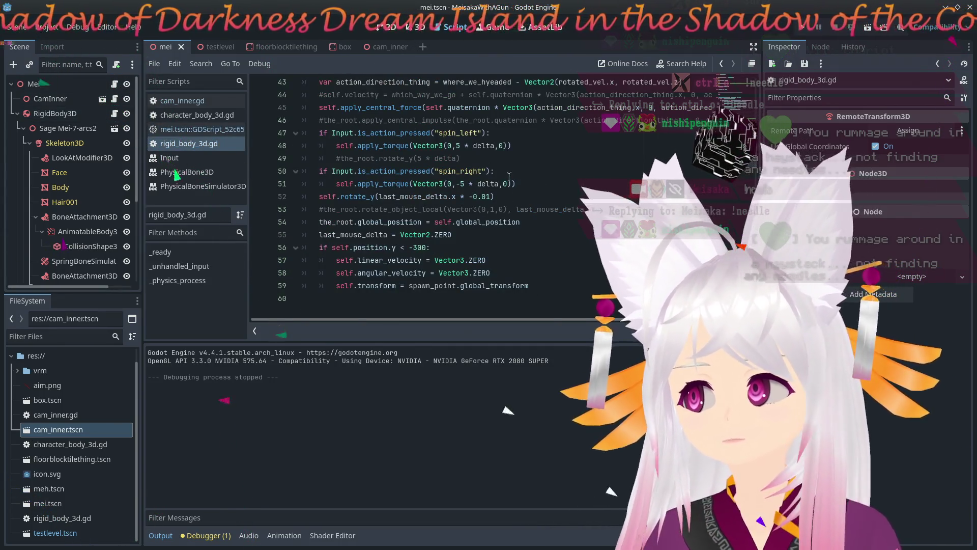
pyautogui.scroll(1, 509, 265)
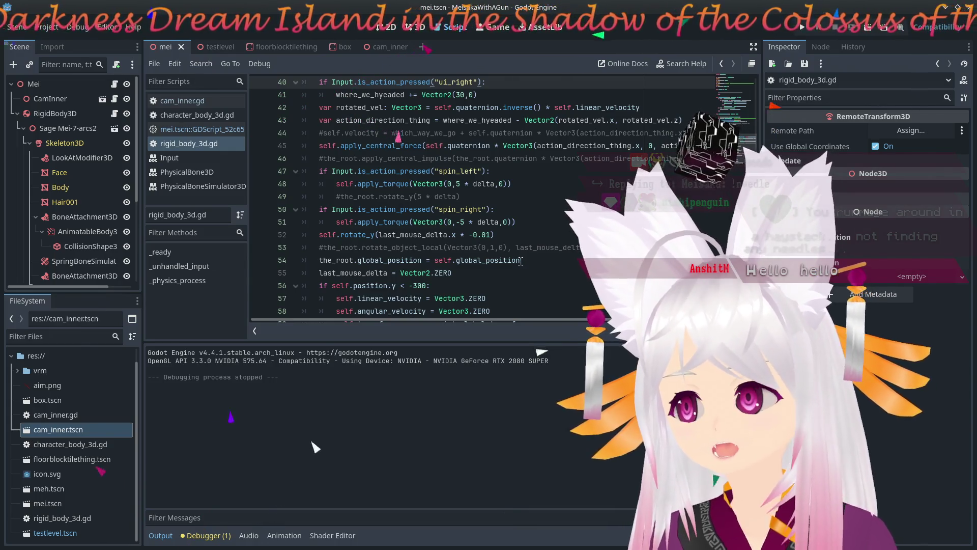
pyautogui.scroll(1, 521, 261)
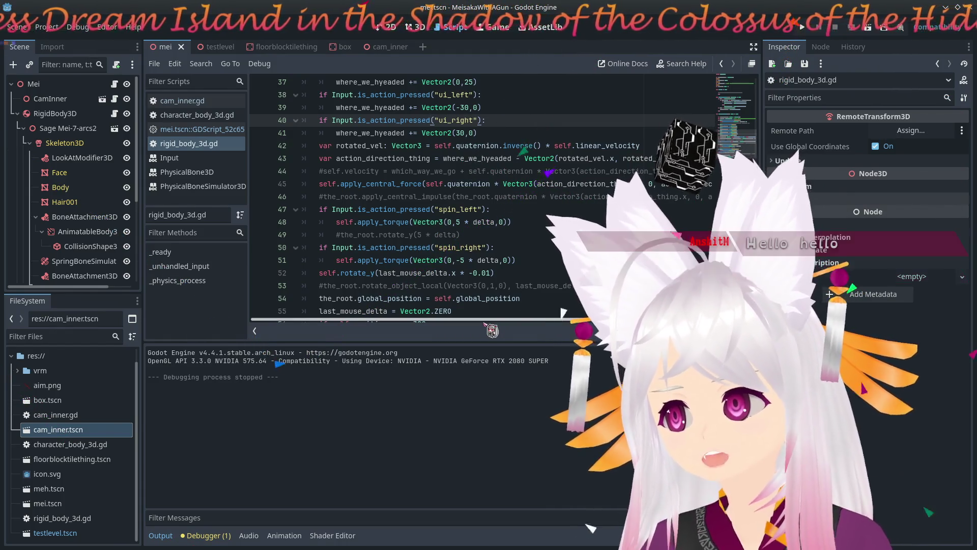
pyautogui.moveTo(487, 322)
pyautogui.mouseDown()
pyautogui.moveTo(607, 315)
pyautogui.moveTo(441, 308)
pyautogui.mouseUp()
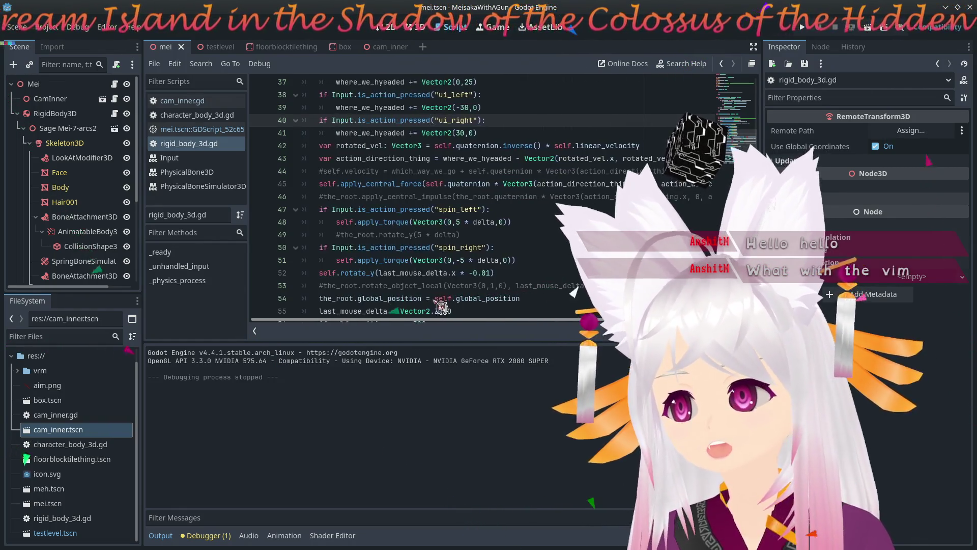
pyautogui.moveTo(433, 14)
pyautogui.mouseDown()
pyautogui.moveTo(422, 94)
pyautogui.moveTo(891, 194)
pyautogui.moveTo(442, 168)
pyautogui.moveTo(422, 206)
pyautogui.moveTo(397, 38)
pyautogui.moveTo(420, 33)
pyautogui.mouseUp()
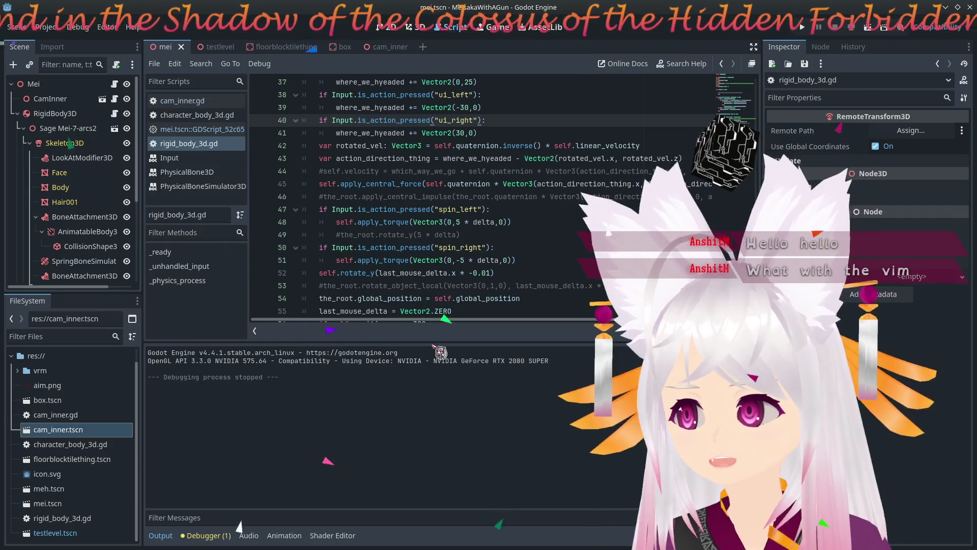
pyautogui.moveTo(432, 341); pyautogui.dragTo(425, 403)
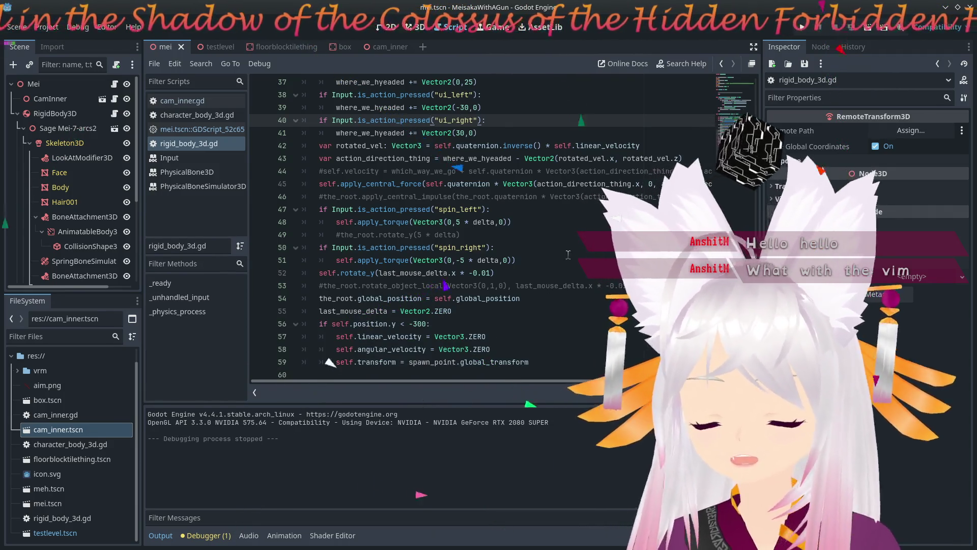
pyautogui.scroll(2, 568, 254)
pyautogui.scroll(2, 514, 198)
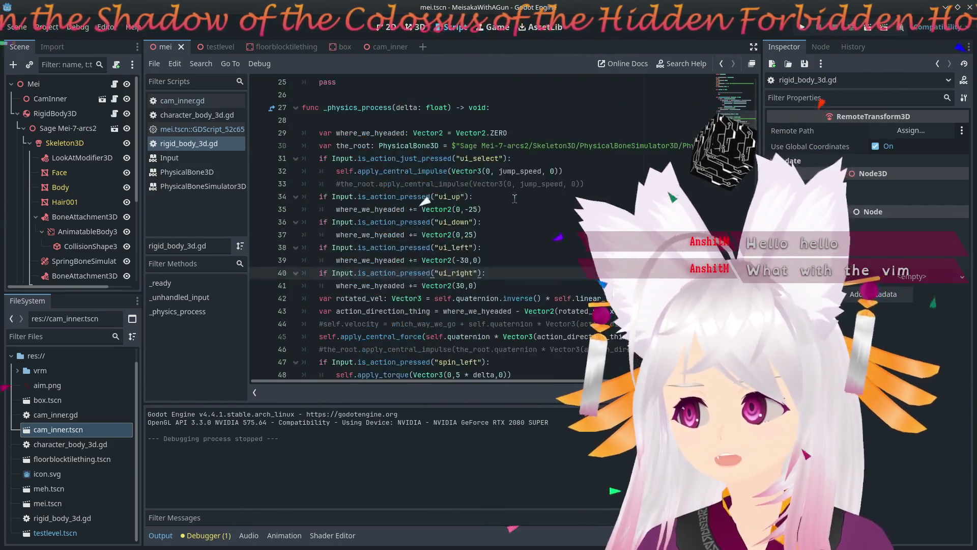
# Change forward/backward movement from Vector2(0,-25)/(0,25) to -45/45 and run the game.
pyautogui.click(422, 237)
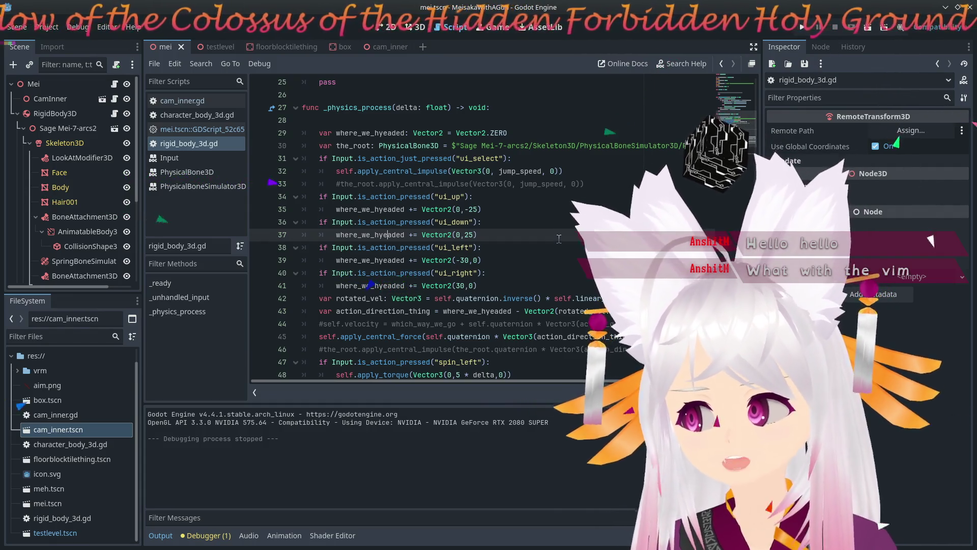
pyautogui.click(473, 209)
pyautogui.press('BackSpace')
pyautogui.write('4')
pyautogui.click(467, 235)
pyautogui.press('BackSpace')
pyautogui.write('4')
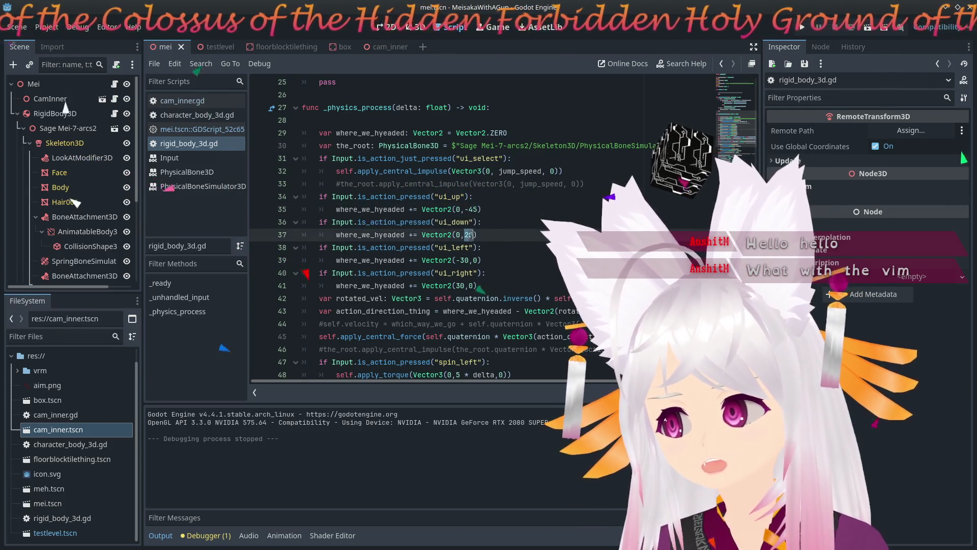
pyautogui.click(466, 260)
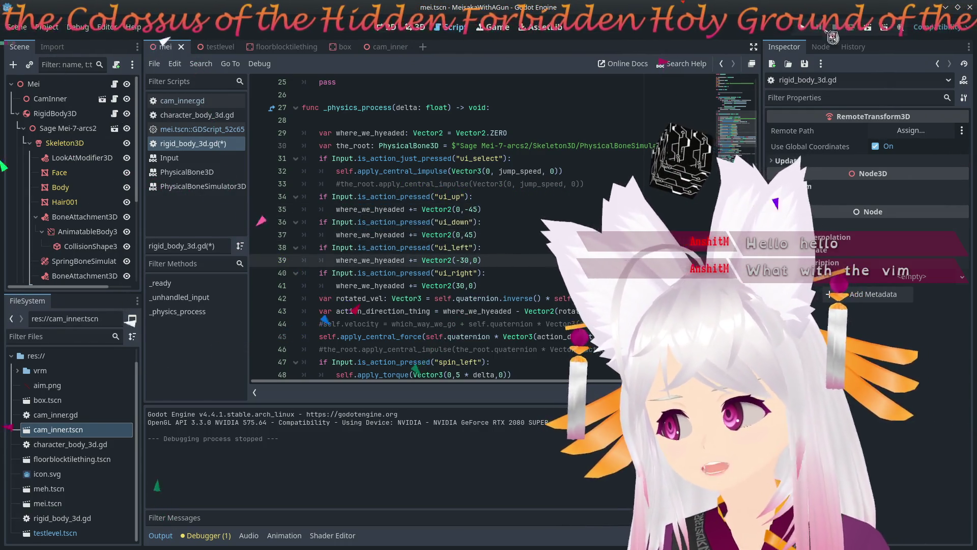
pyautogui.press('F5')
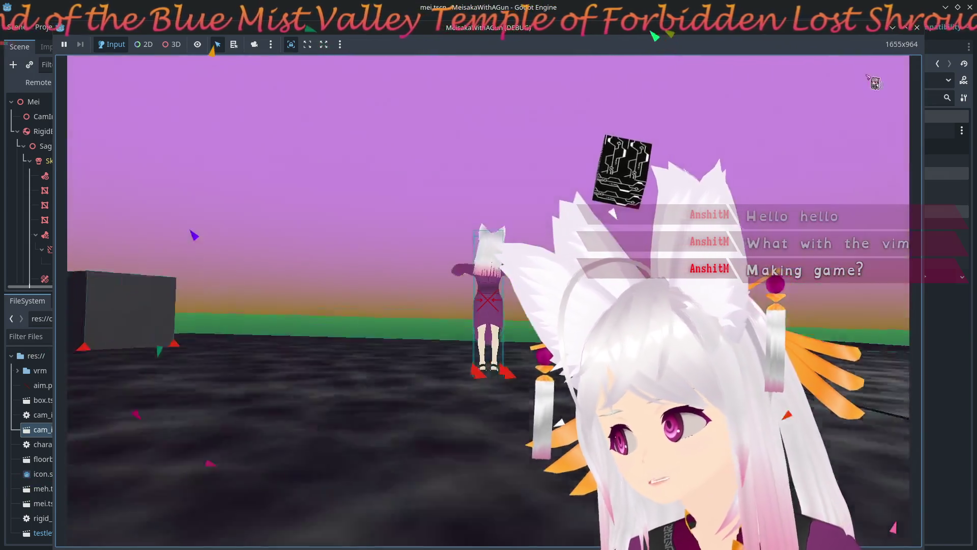
# Stop the test run of the ±45 forward and backward movement with F8.
pyautogui.press('F8')
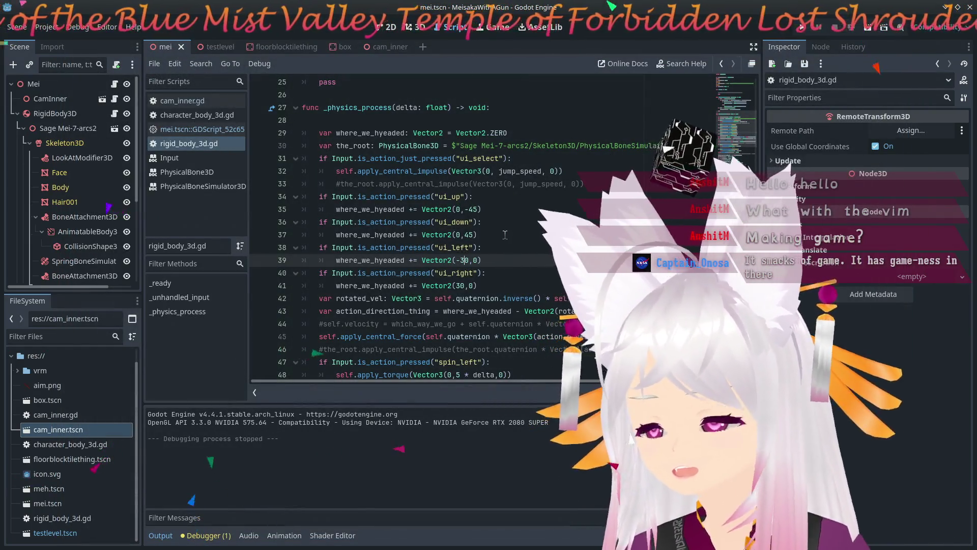
# Change line 52's mouse turning factor to last_mouse_delta.x * -0.002, then run and stop the game.
pyautogui.scroll(-2, 445, 279)
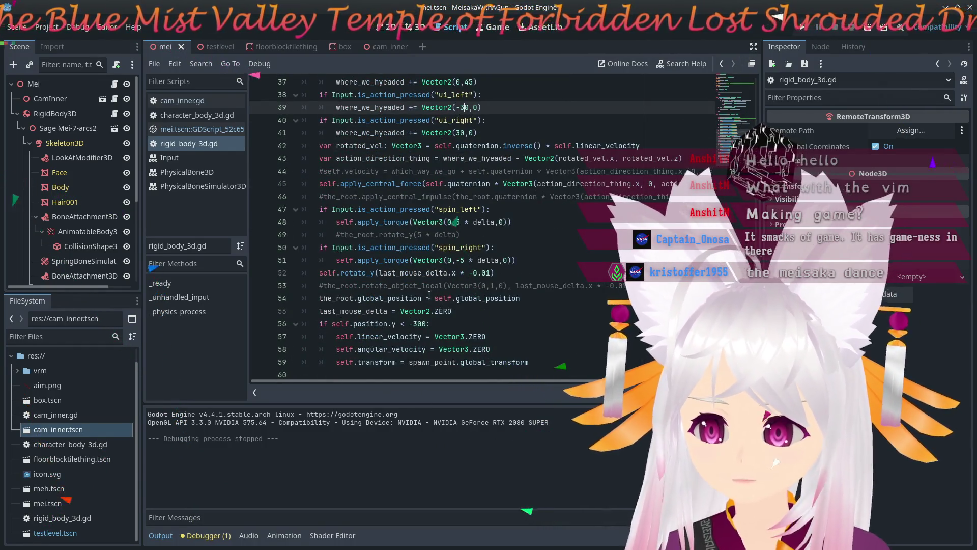
pyautogui.click(486, 274)
pyautogui.write('02')
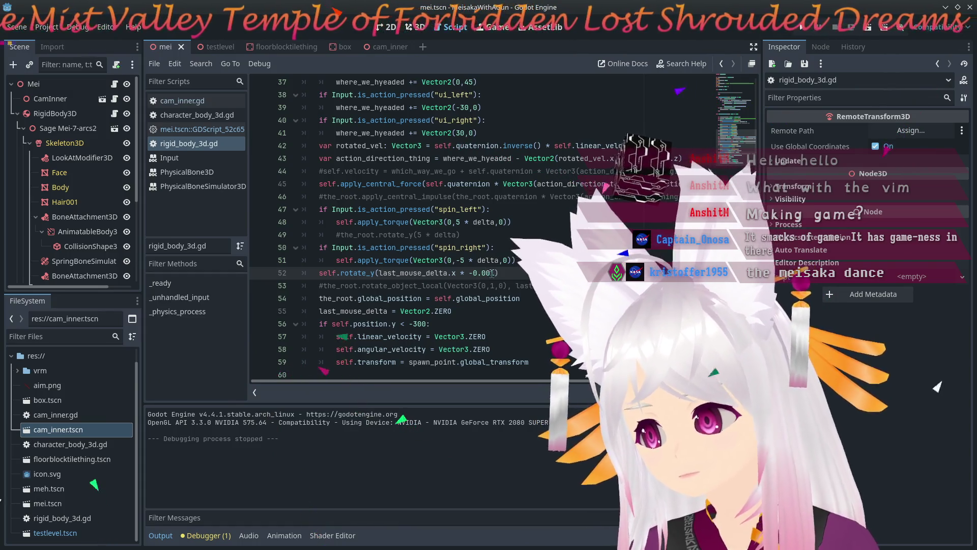
pyautogui.click(803, 27)
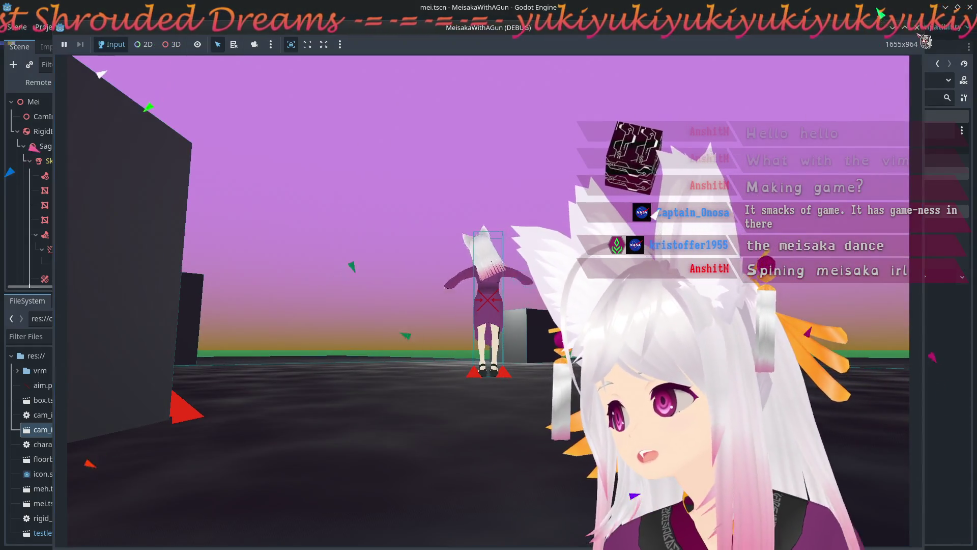
pyautogui.click(918, 28)
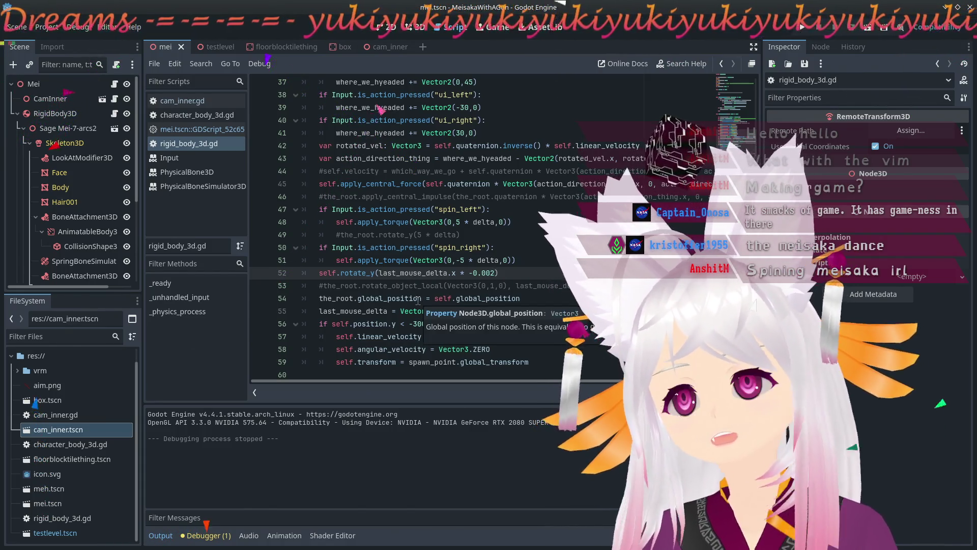
# Change the line 56 fall-reset check to position.y < -100, then switch to testlevel.tscn.
pyautogui.click(417, 324)
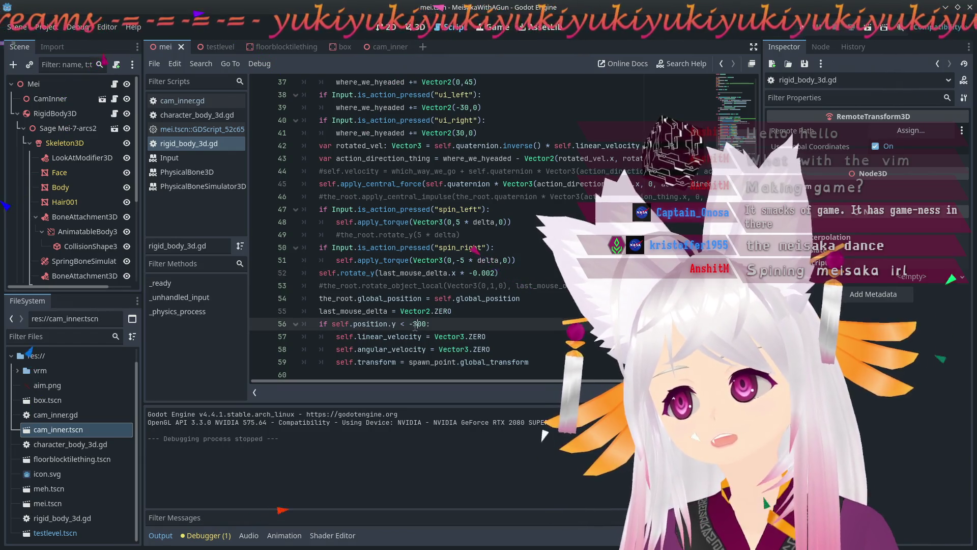
pyautogui.write('2')
pyautogui.click(545, 311)
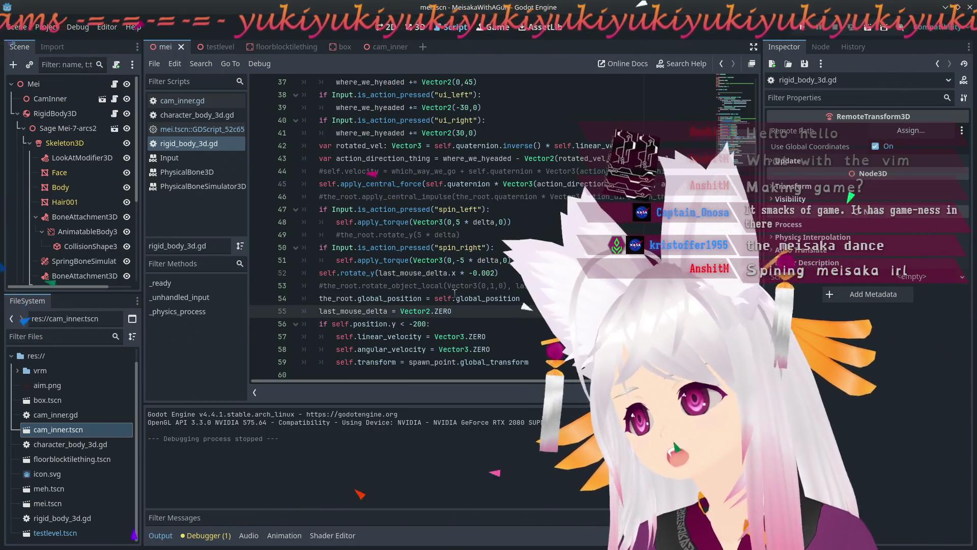
pyautogui.click(417, 324)
pyautogui.write('1')
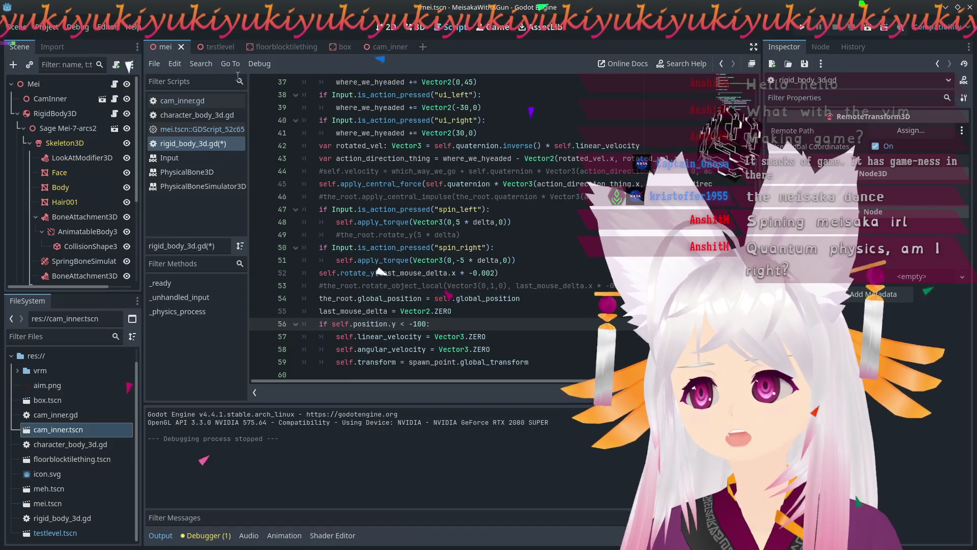
pyautogui.click(224, 47)
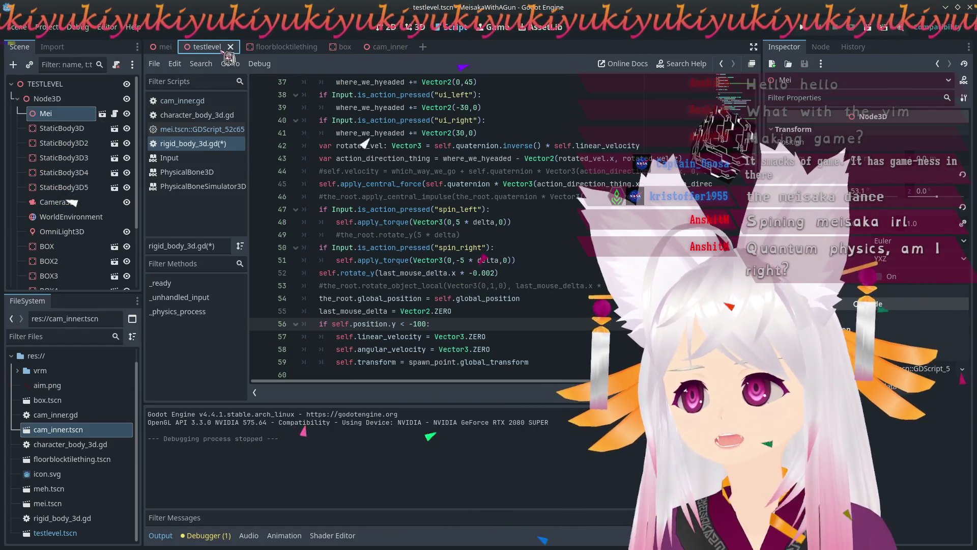
# Set the 3D viewport to an orthogonal top-down view of the level.
pyautogui.hotkey('ctrl', 'F2')
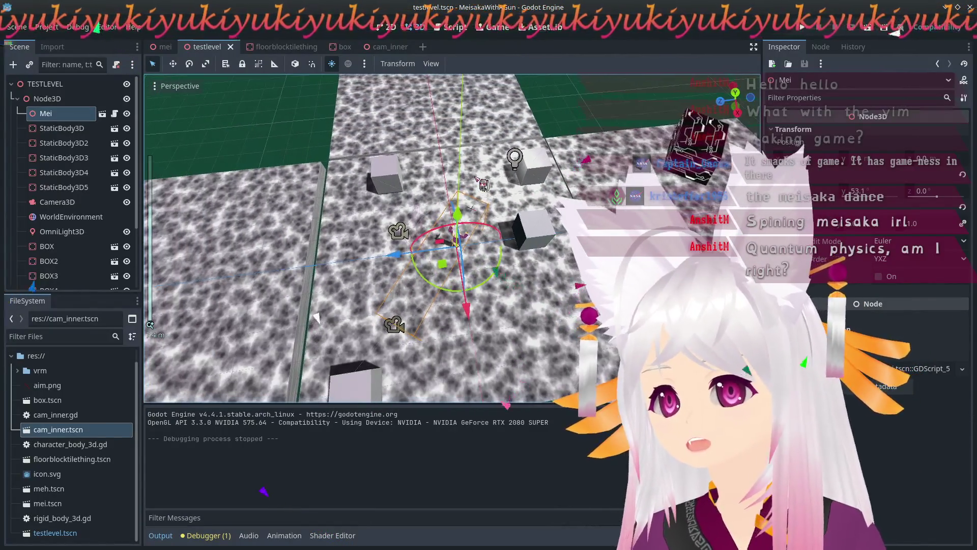
pyautogui.click(175, 86)
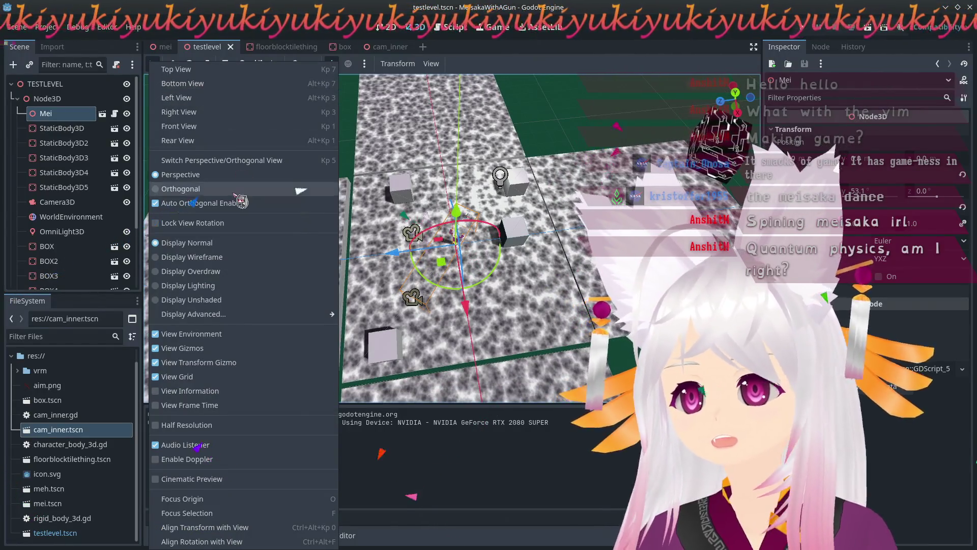
pyautogui.click(188, 189)
pyautogui.press('Escape')
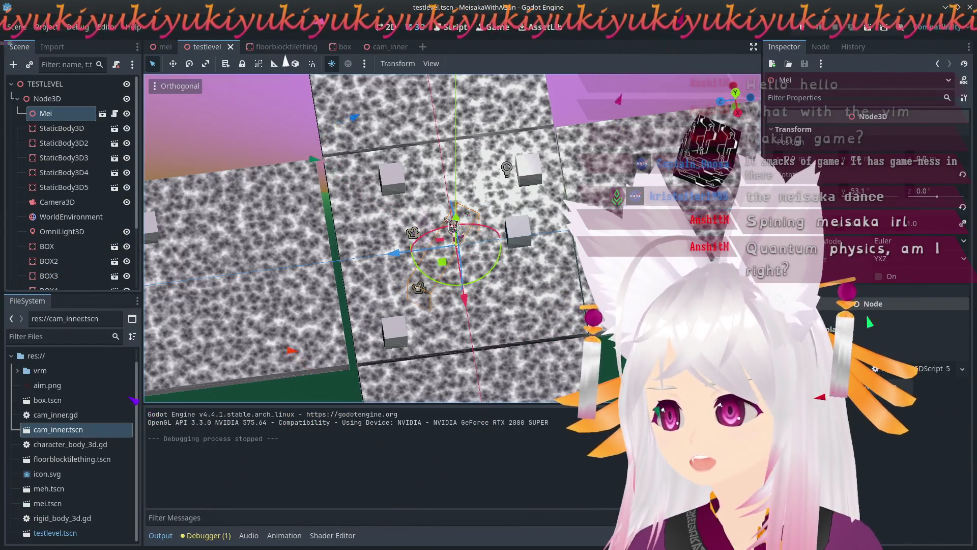
pyautogui.press('KP_8')
pyautogui.press('KP_8')
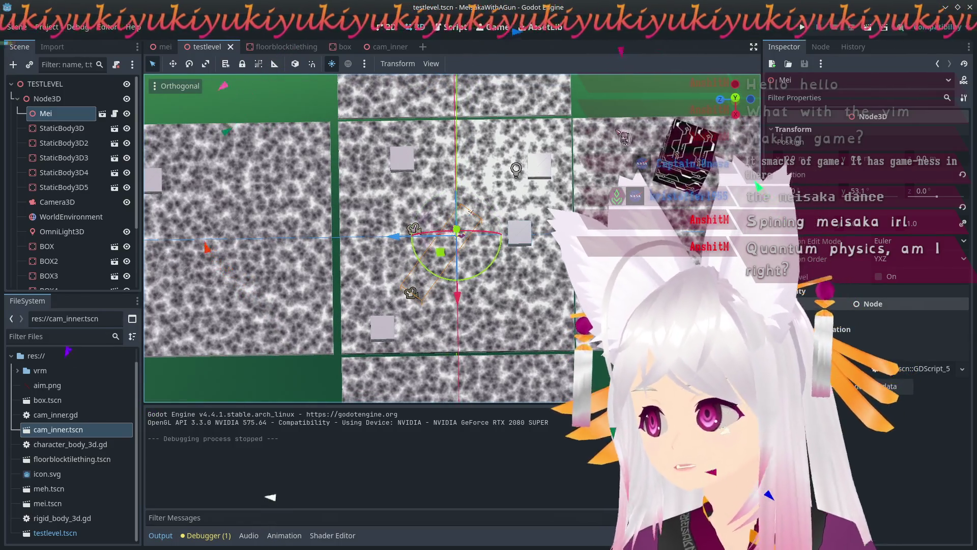
pyautogui.press('KP_7')
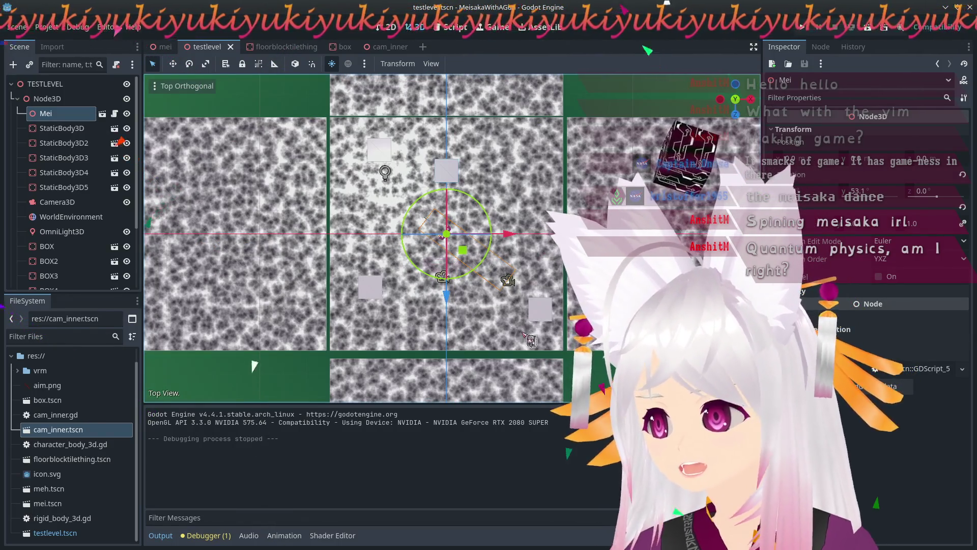
pyautogui.press('KP_2')
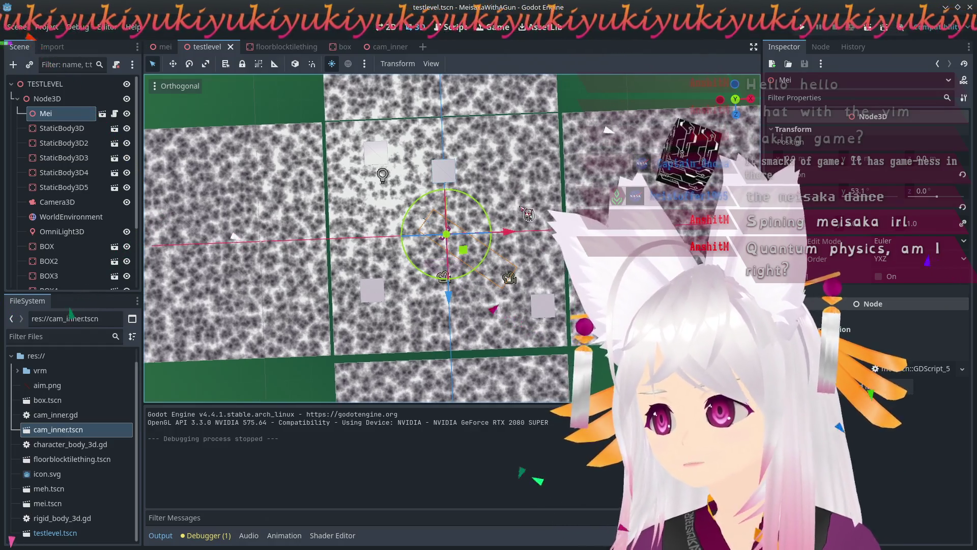
pyautogui.press('KP_6')
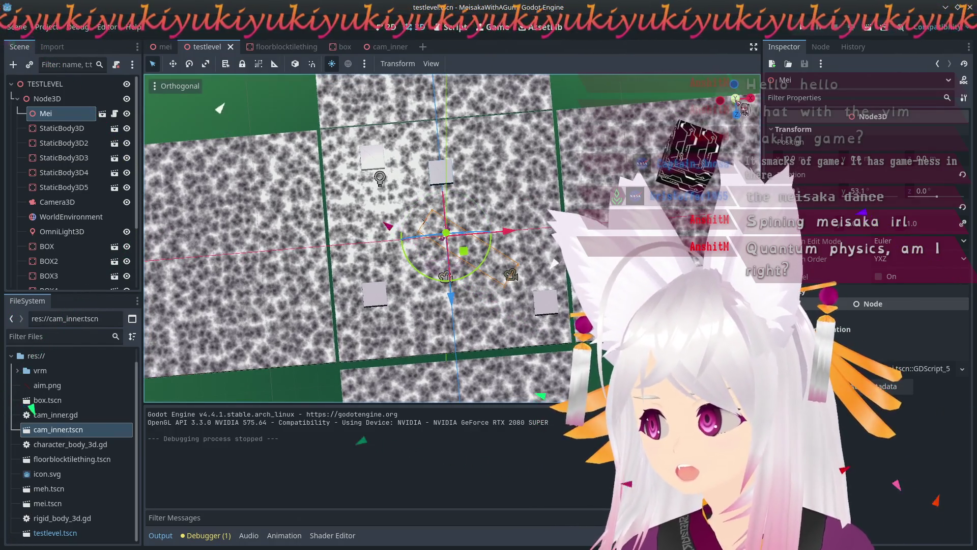
pyautogui.press('KP_7')
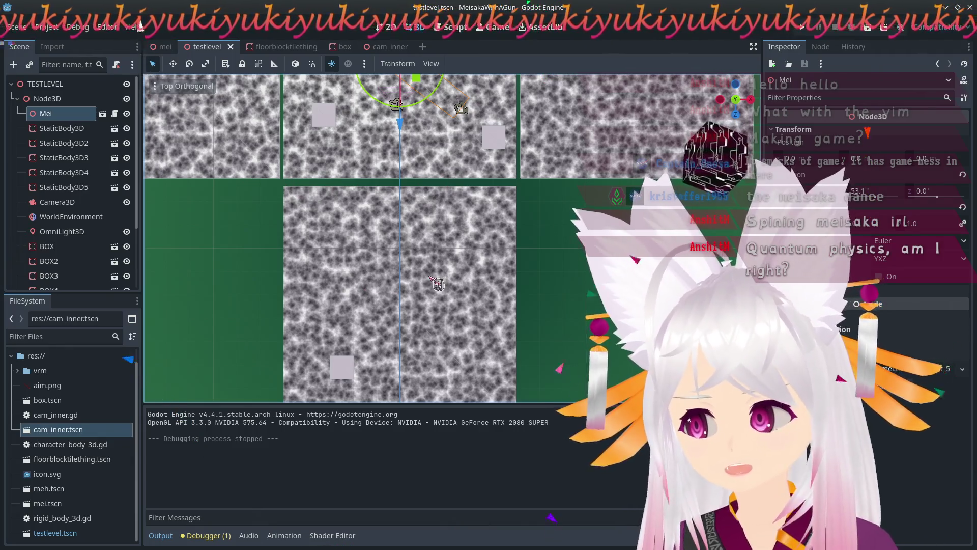
# Nudge the large centre floor tile and the StaticBody3D3 tile slightly into new positions.
pyautogui.click(433, 278)
pyautogui.moveTo(401, 369); pyautogui.dragTo(406, 362)
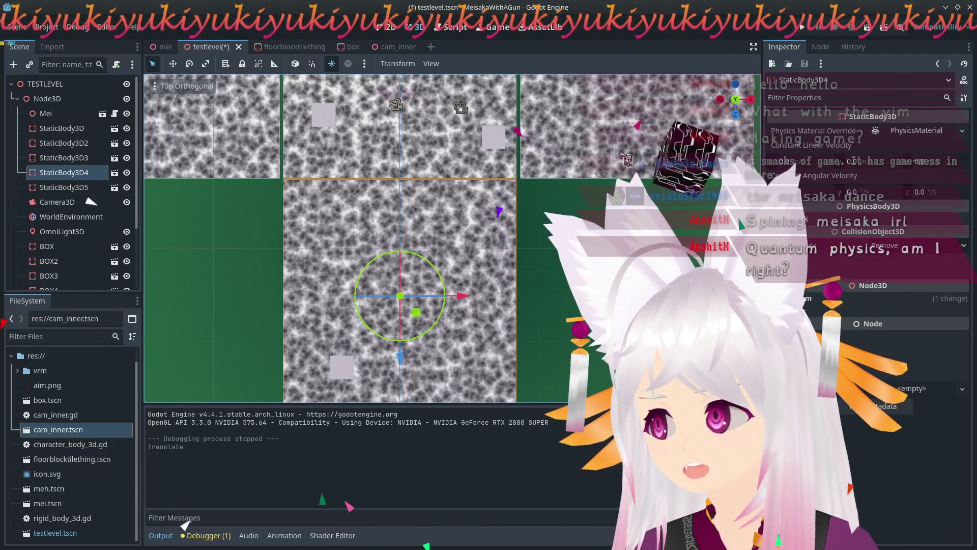
pyautogui.doubleClick(64, 158)
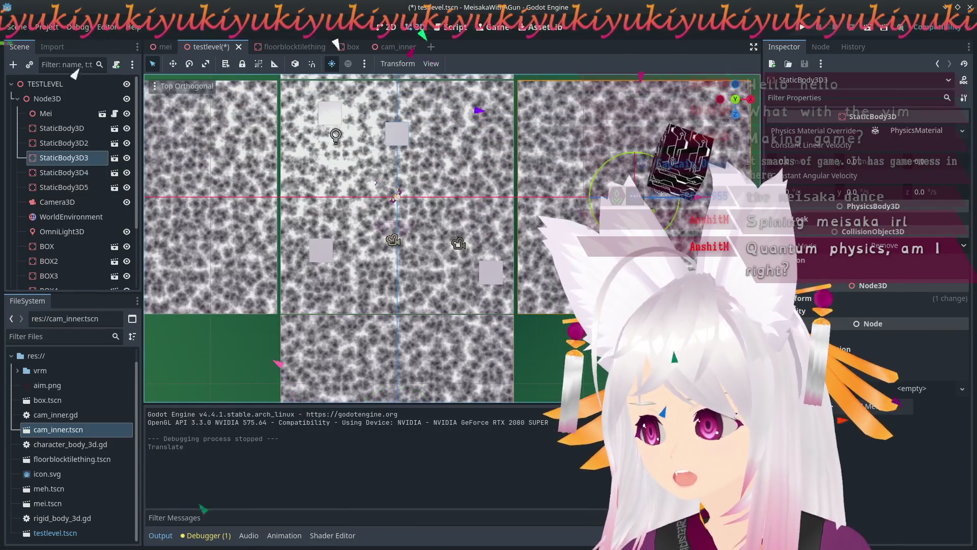
pyautogui.press('g')
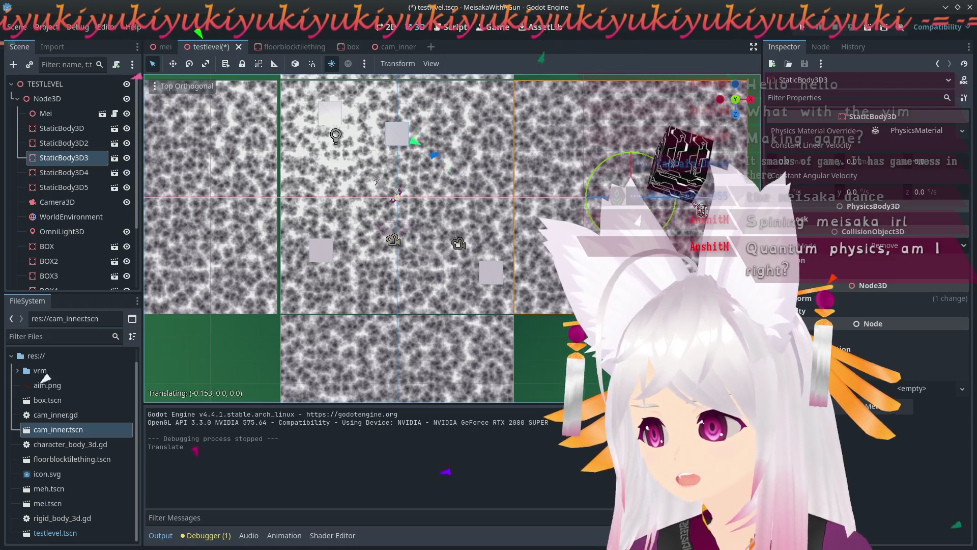
pyautogui.click(695, 207)
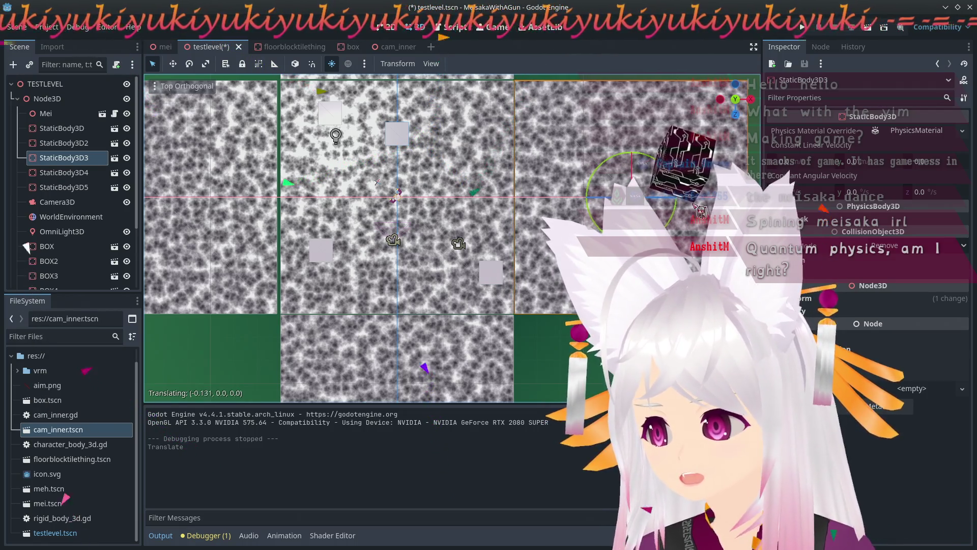
# Shift StaticBody3D5 slightly along x and StaticBody3D2 slightly along z.
pyautogui.click(210, 212)
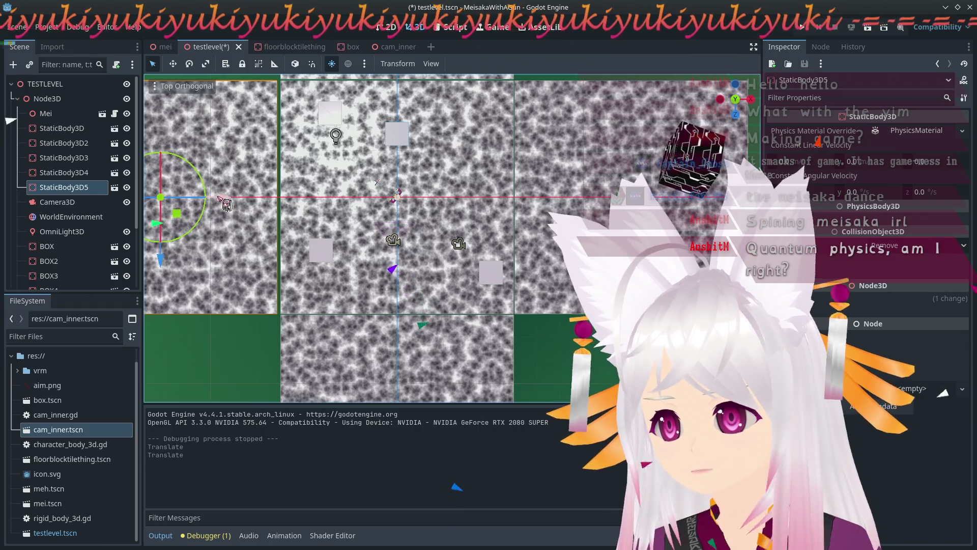
pyautogui.press('g')
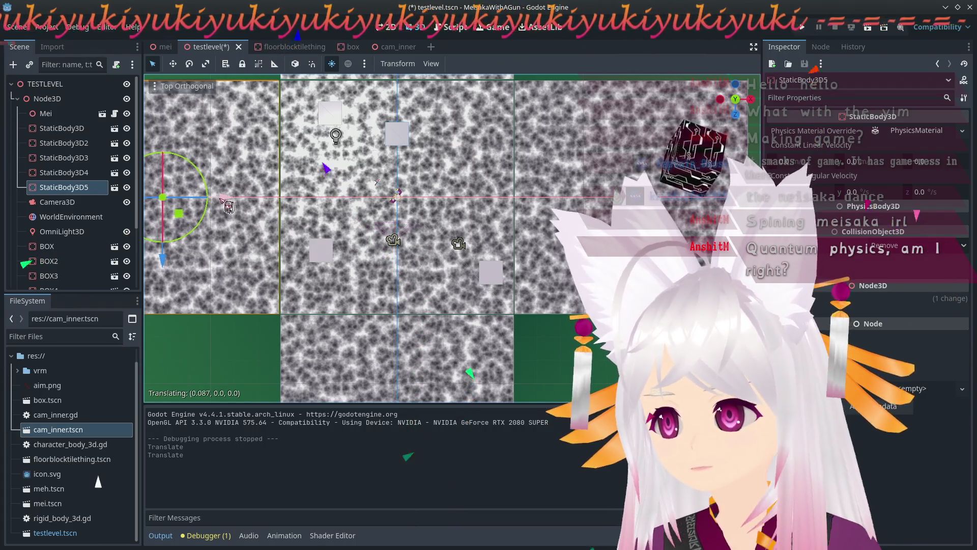
pyautogui.click(223, 201)
pyautogui.scroll(5, 560, 334)
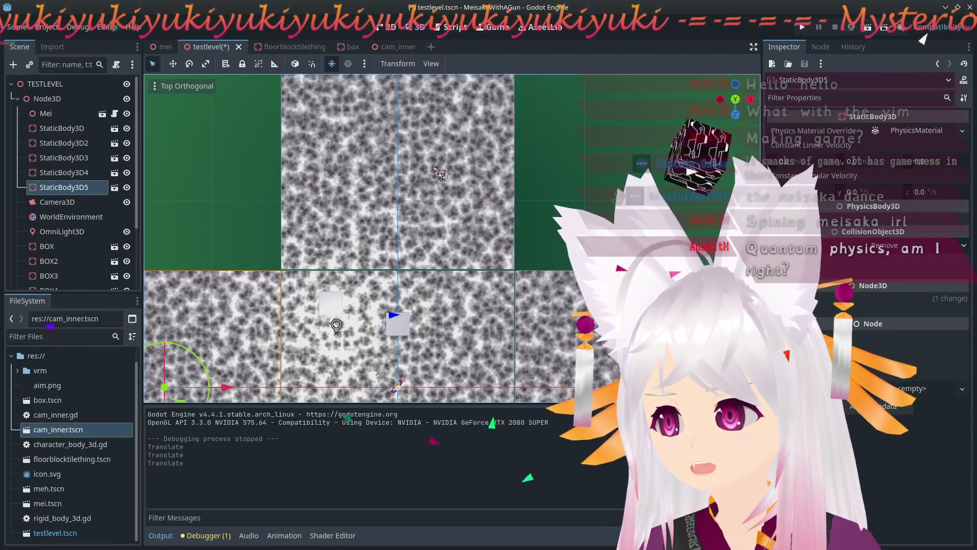
pyautogui.click(407, 236)
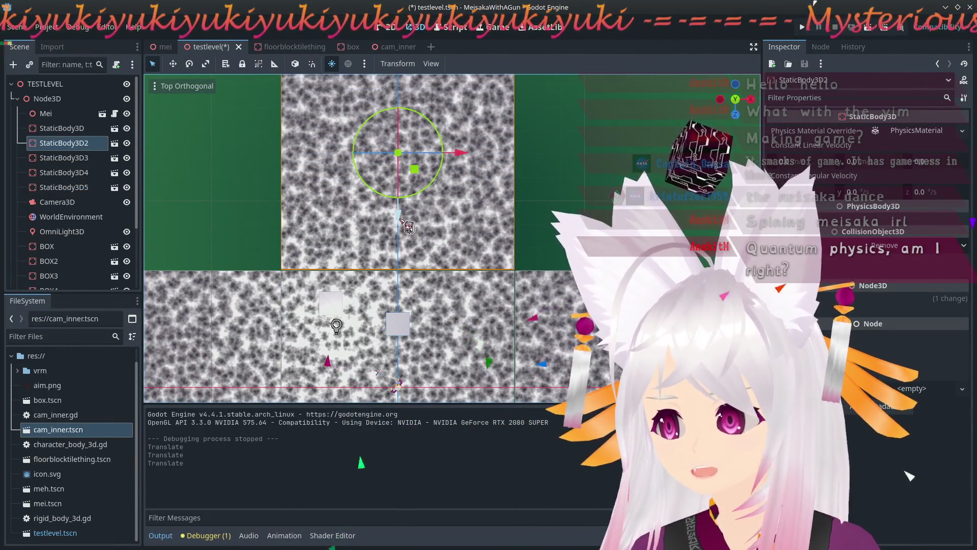
pyautogui.moveTo(401, 220); pyautogui.dragTo(401, 222)
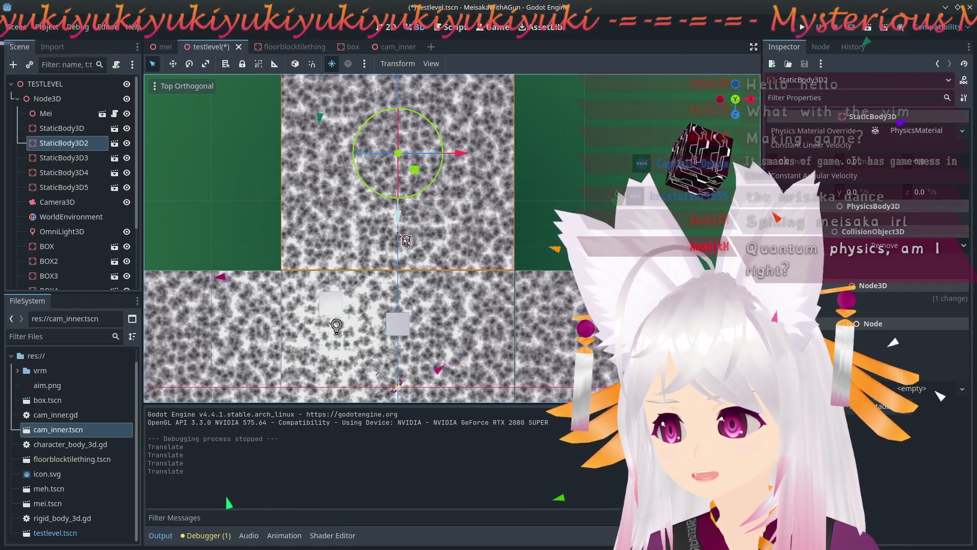
pyautogui.scroll(4, 400, 233)
pyautogui.moveTo(149, 324)
pyautogui.mouseDown()
pyautogui.moveTo(154, 161)
pyautogui.moveTo(206, 133)
pyautogui.mouseUp()
pyautogui.click(234, 121)
# Launch the game to try the rearranged test level.
pyautogui.scroll(-5, 265, 104)
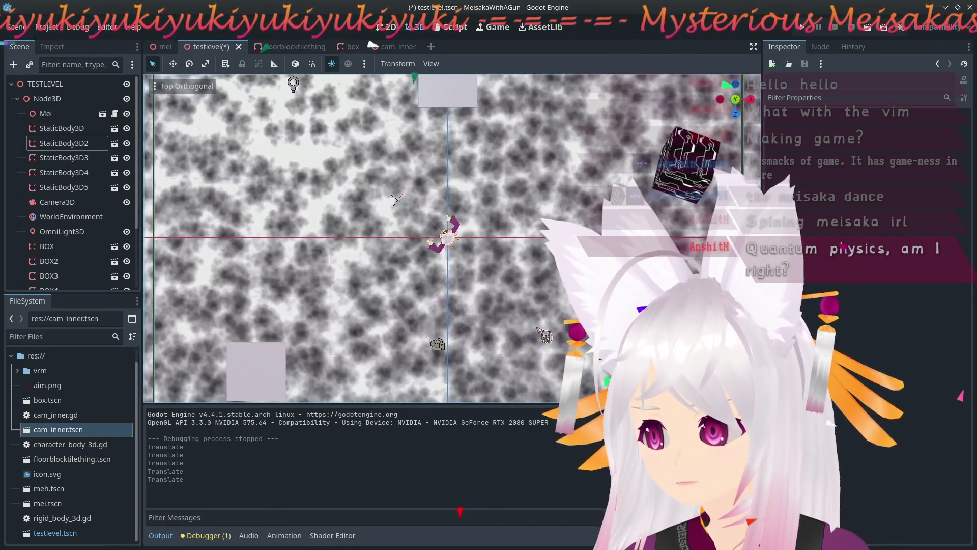
pyautogui.moveTo(356, 229)
pyautogui.mouseDown()
pyautogui.moveTo(324, 135)
pyautogui.moveTo(281, 112)
pyautogui.mouseUp()
pyautogui.scroll(-8, 452, 203)
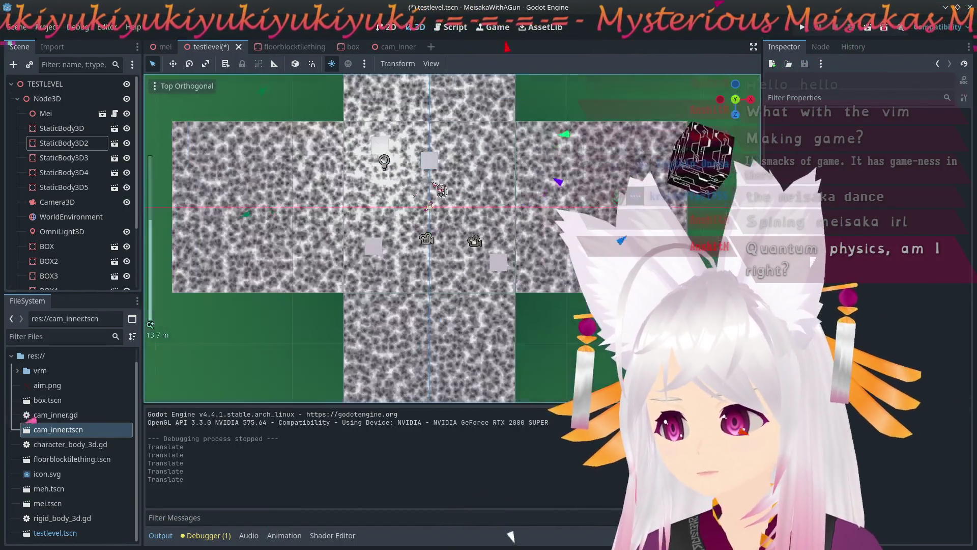
pyautogui.scroll(4, 452, 239)
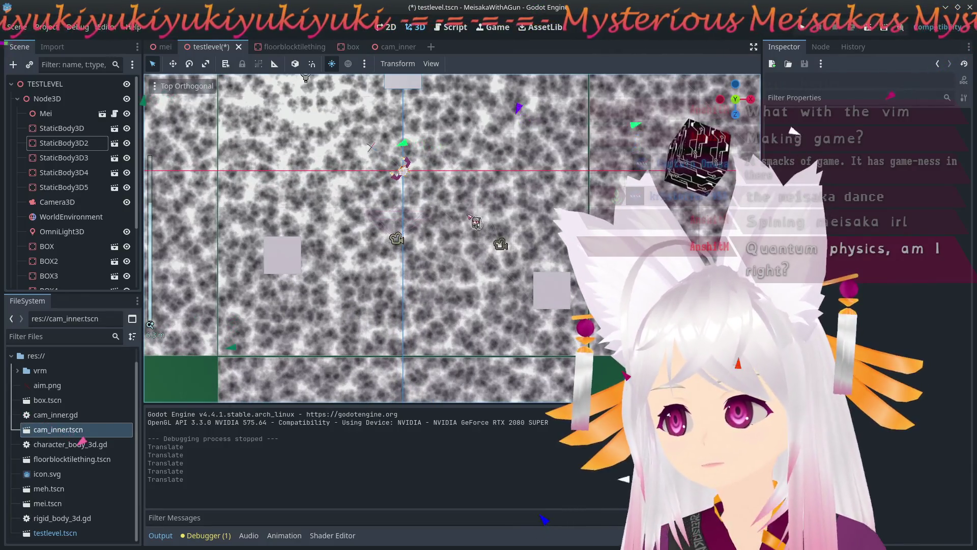
pyautogui.scroll(-2, 452, 238)
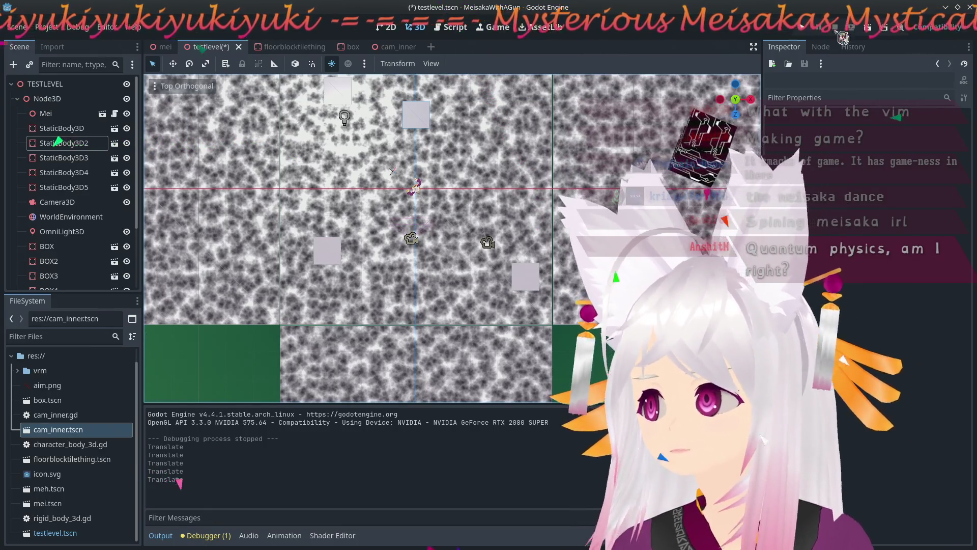
pyautogui.click(810, 35)
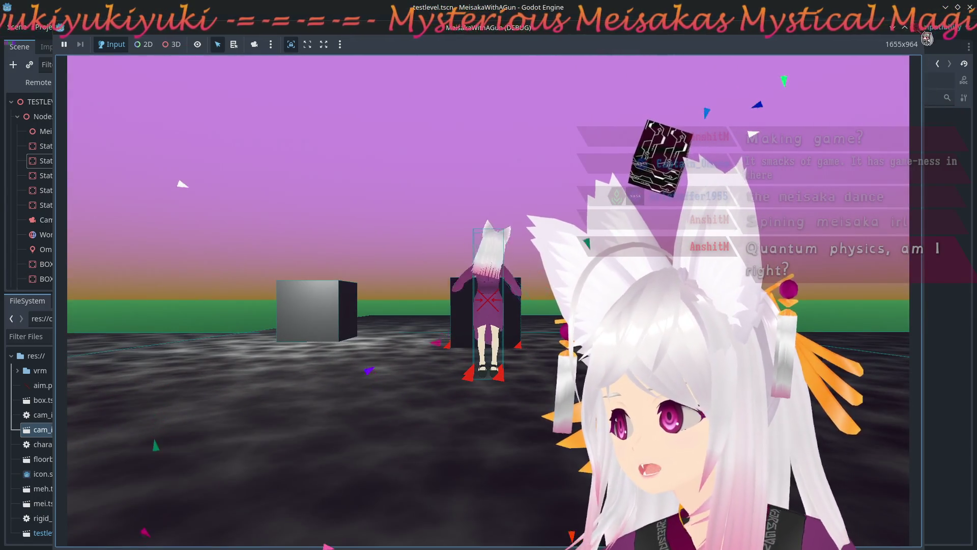
# Close the game and select the mei scene's RigidBody3D with its movement script.
pyautogui.press('Escape')
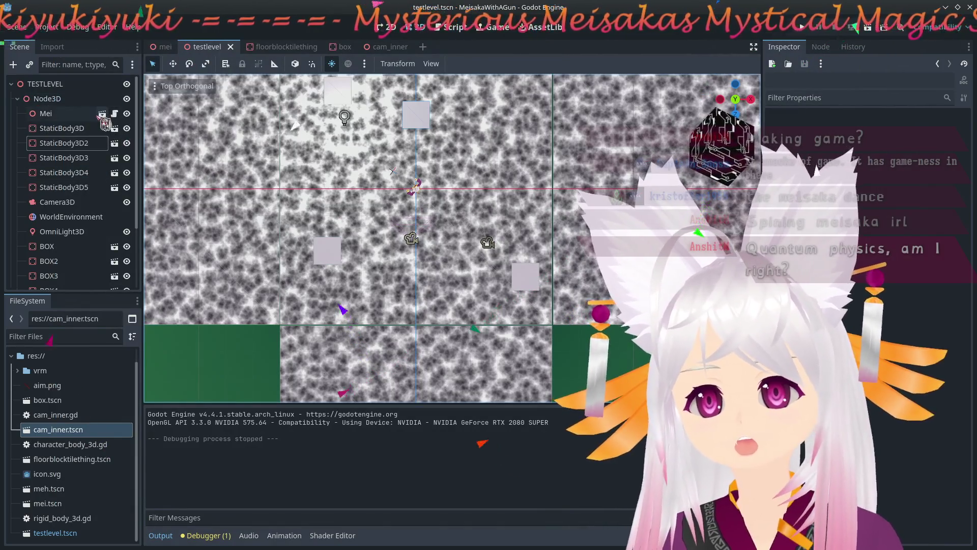
pyautogui.click(103, 113)
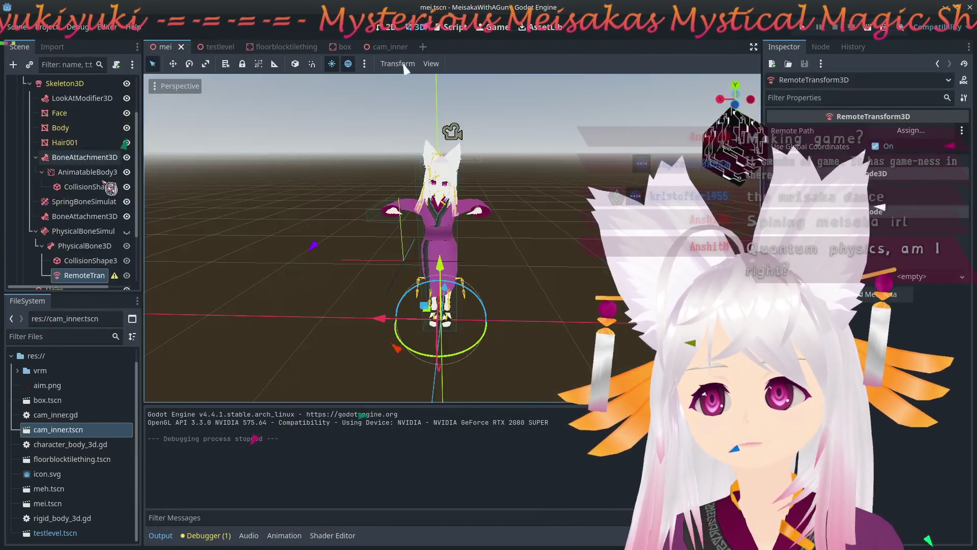
pyautogui.scroll(3, 76, 170)
pyautogui.click(76, 114)
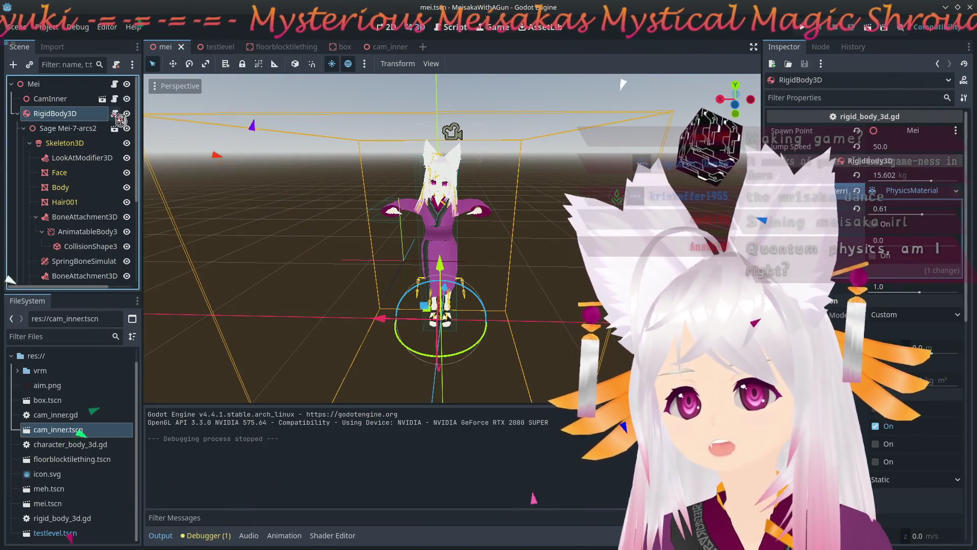
pyautogui.click(114, 114)
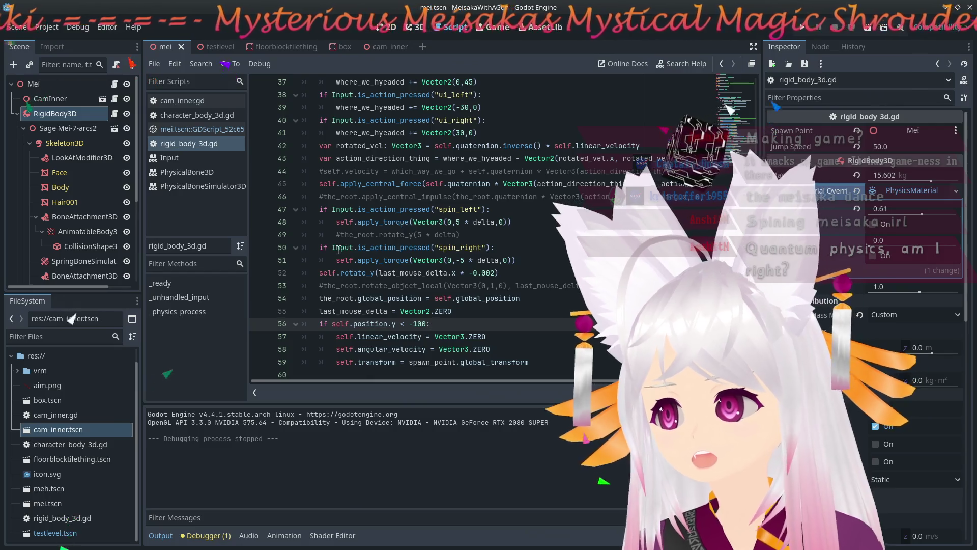
pyautogui.scroll(6, 549, 314)
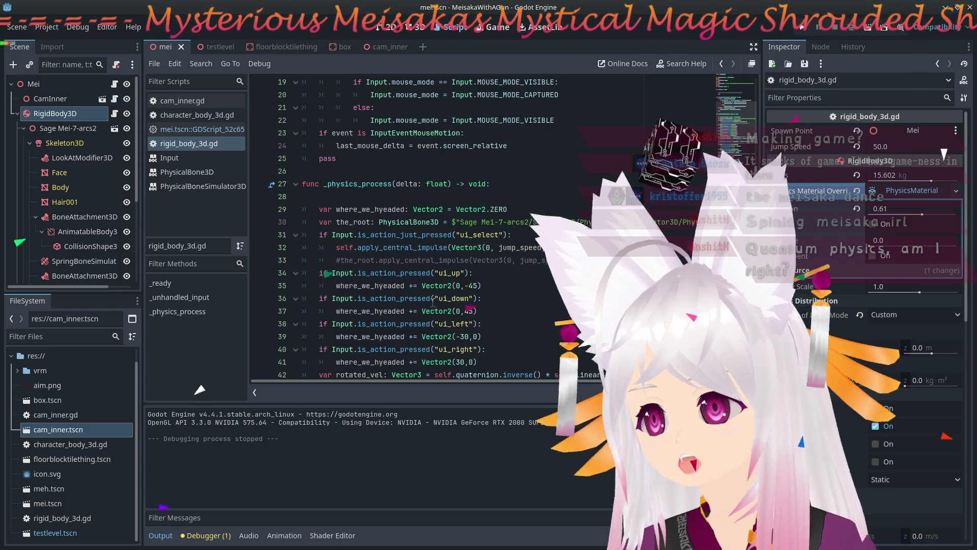
# Set the RigidBody3D's physics material friction to 0.25, then save and relaunch the game.
pyautogui.moveTo(923, 215); pyautogui.dragTo(893, 215)
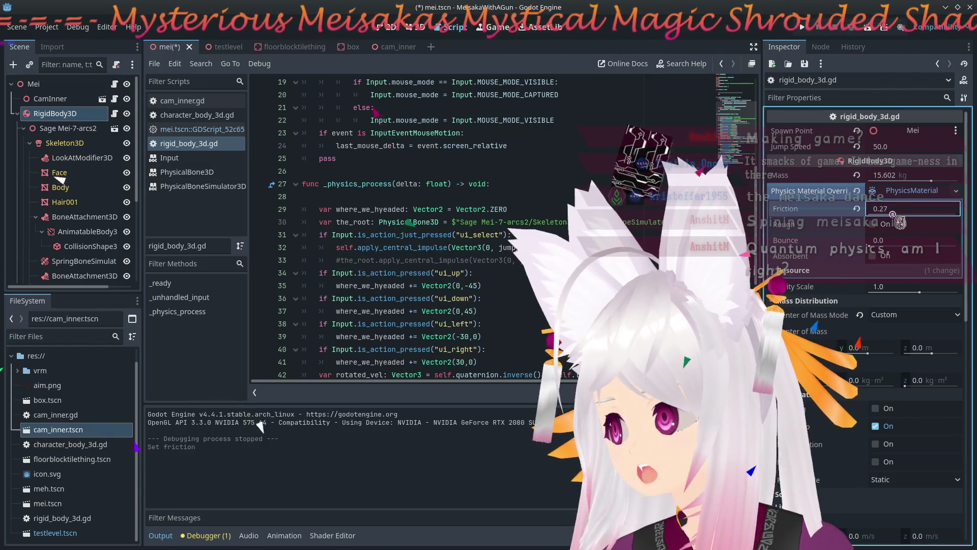
pyautogui.press('F5')
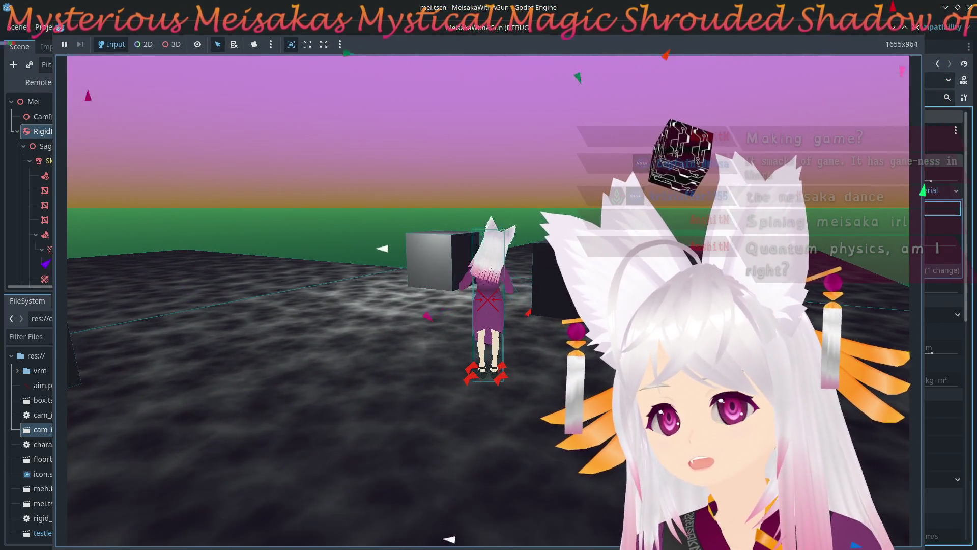
pyautogui.press('F8')
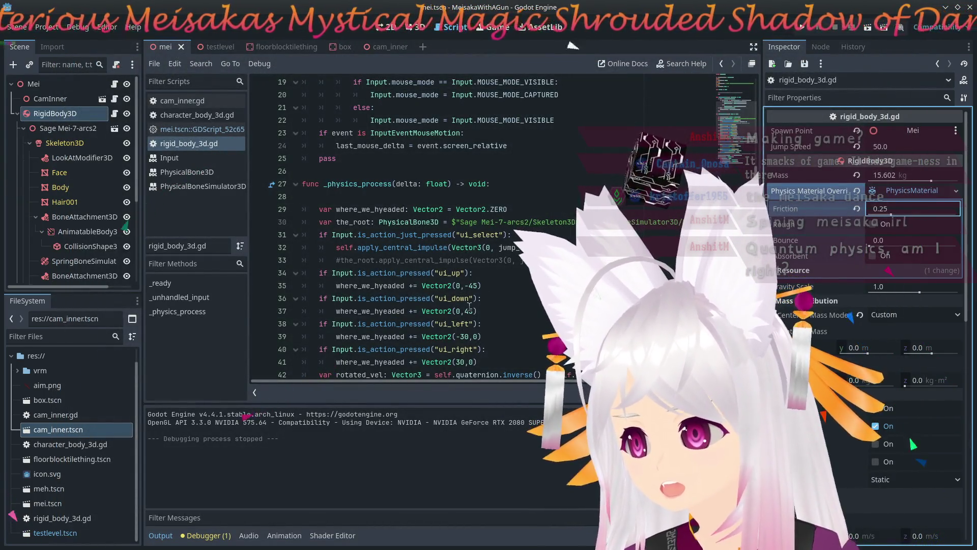
pyautogui.click(469, 308)
pyautogui.click(473, 280)
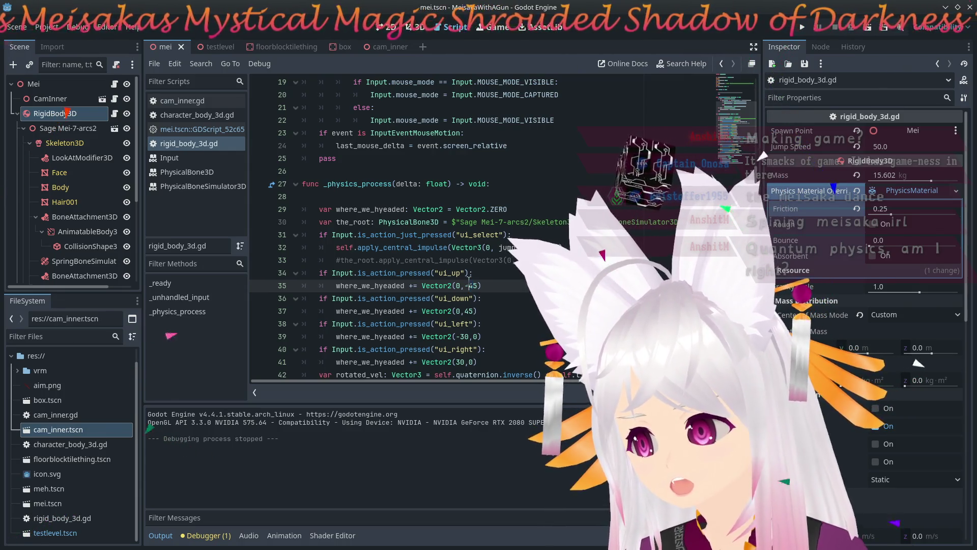
pyautogui.write('1')
pyautogui.press('F5')
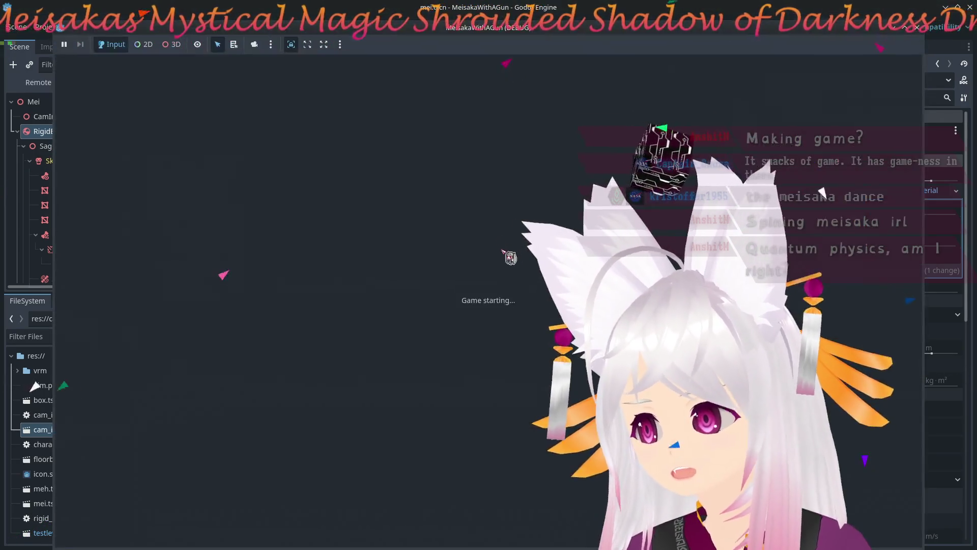
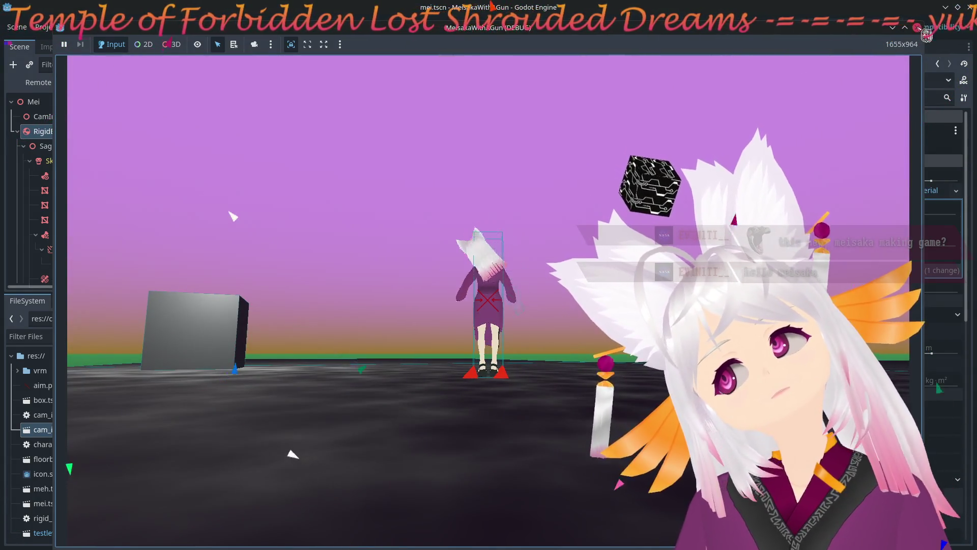
# Change rigid_body_3d.gd movement vectors to 0,±145 and ±130,0, then test-run the game.
pyautogui.press('F8')
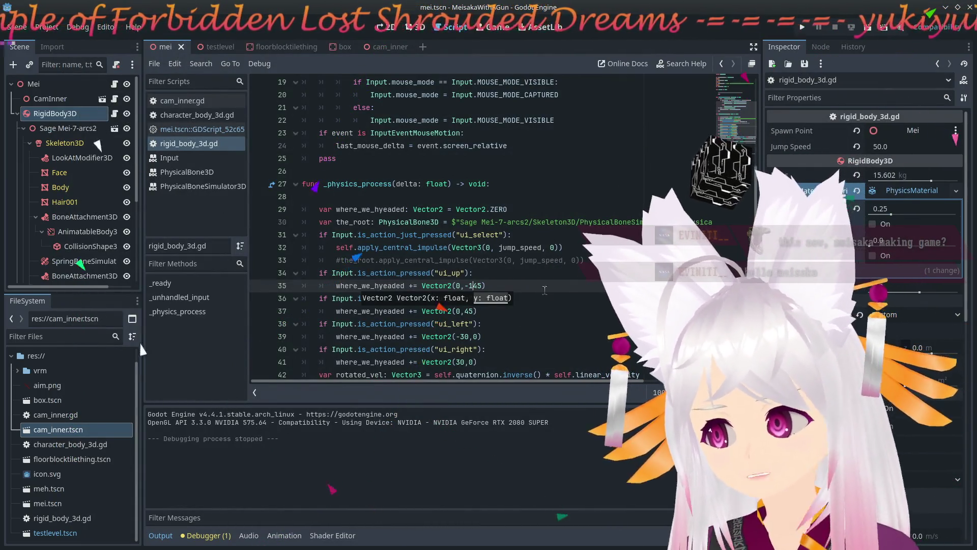
pyautogui.click(465, 306)
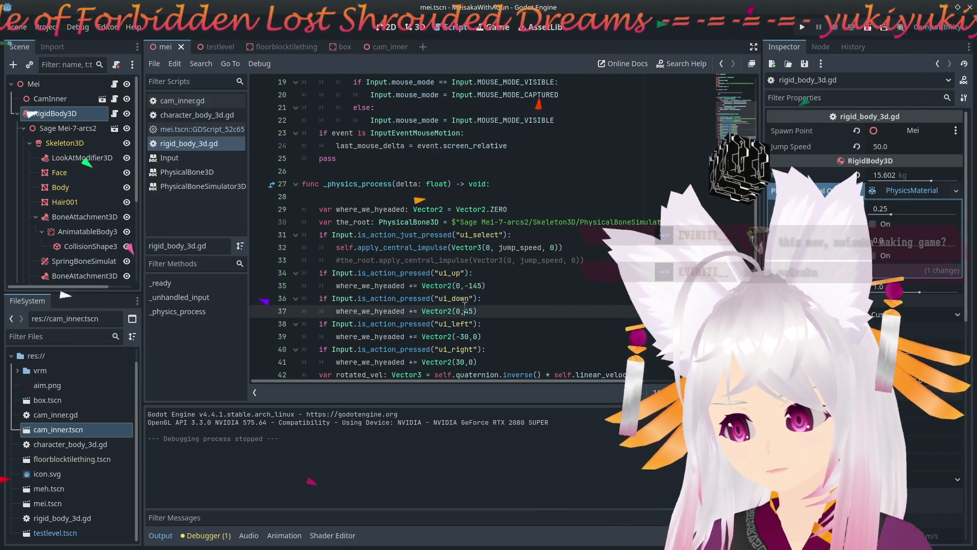
pyautogui.write('1')
pyautogui.click(578, 333)
pyautogui.write('1')
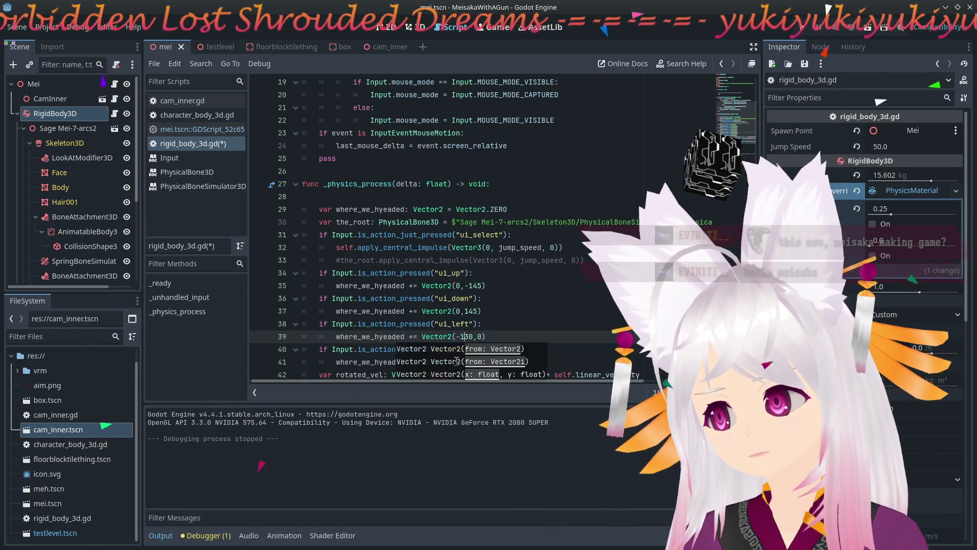
pyautogui.click(807, 32)
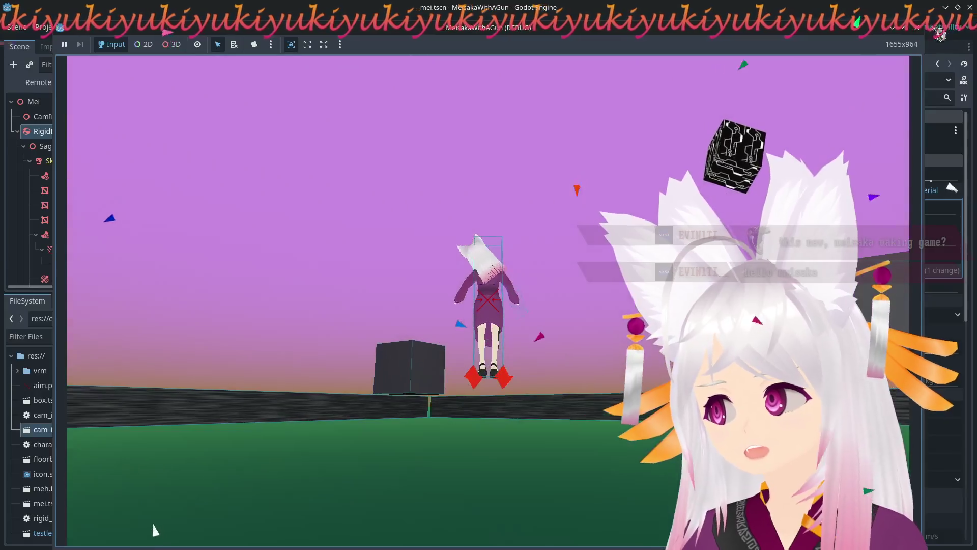
pyautogui.press('F8')
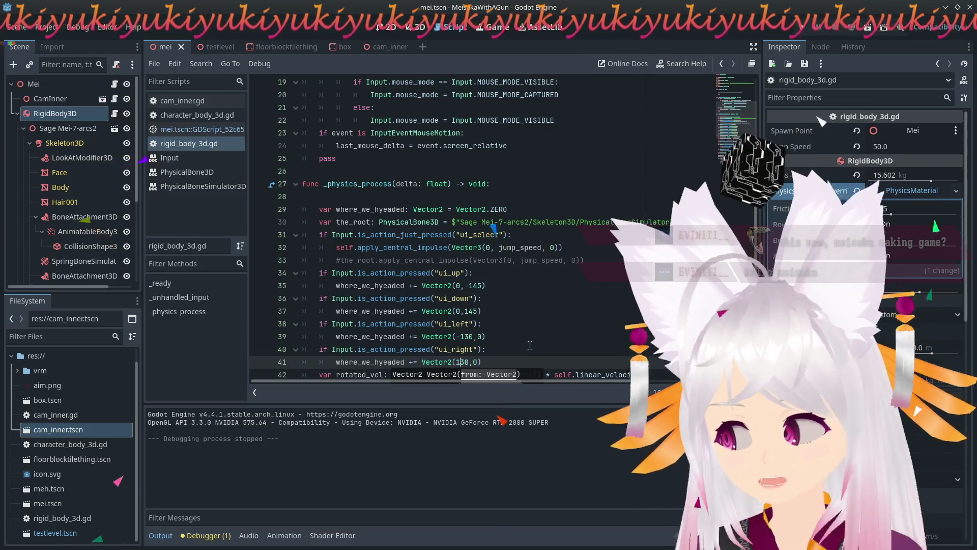
# In testlevel's 3D view, select BOX2's RigidBody3D box and edit its Mass (15.602 kg).
pyautogui.click(213, 47)
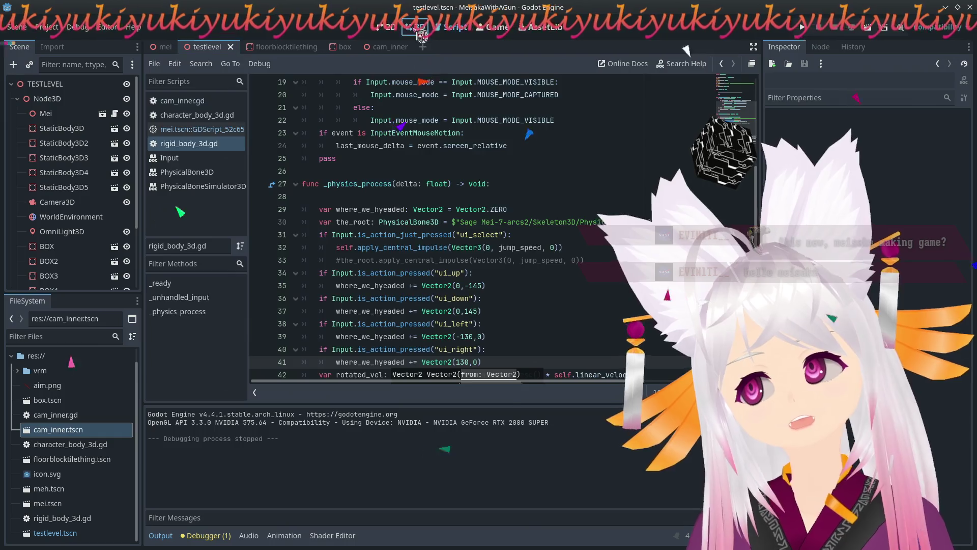
pyautogui.click(421, 35)
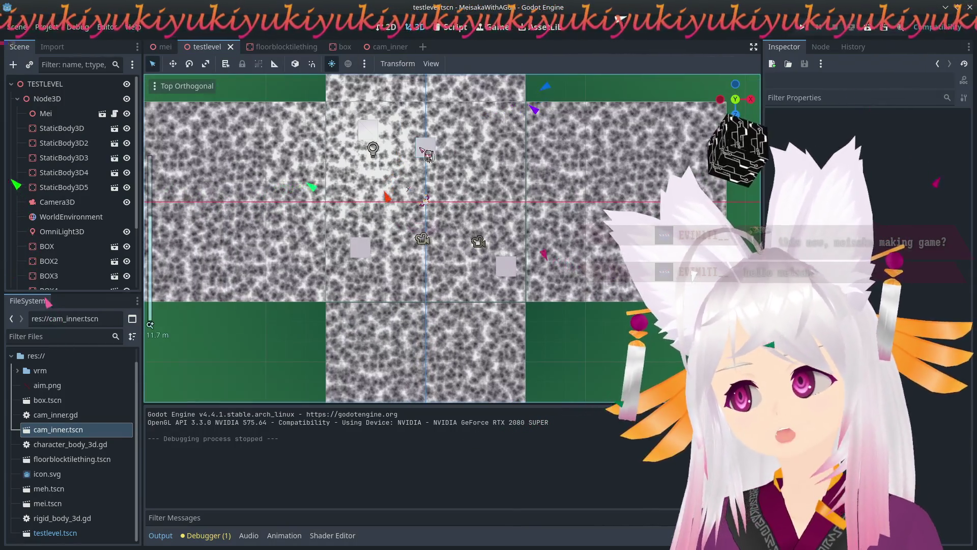
pyautogui.click(423, 150)
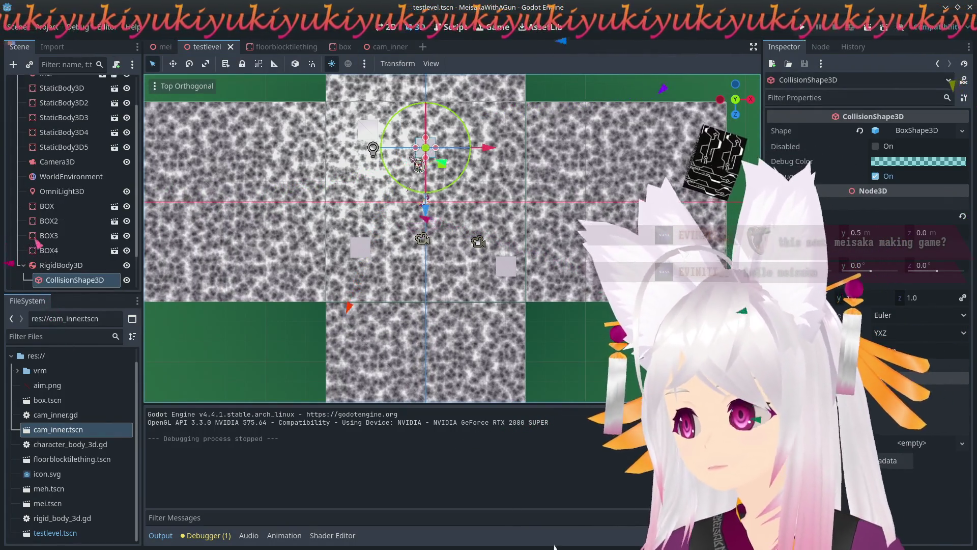
pyautogui.click(366, 129)
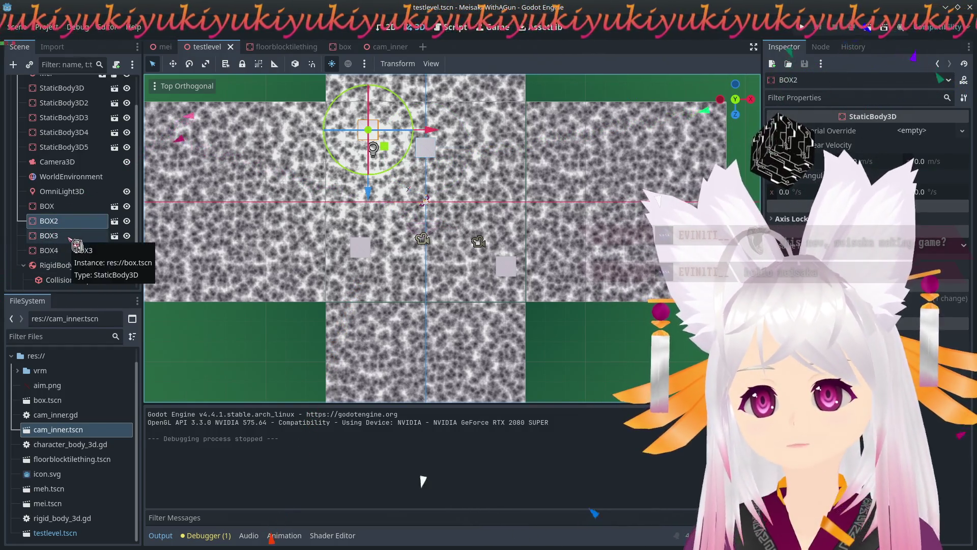
pyautogui.click(61, 265)
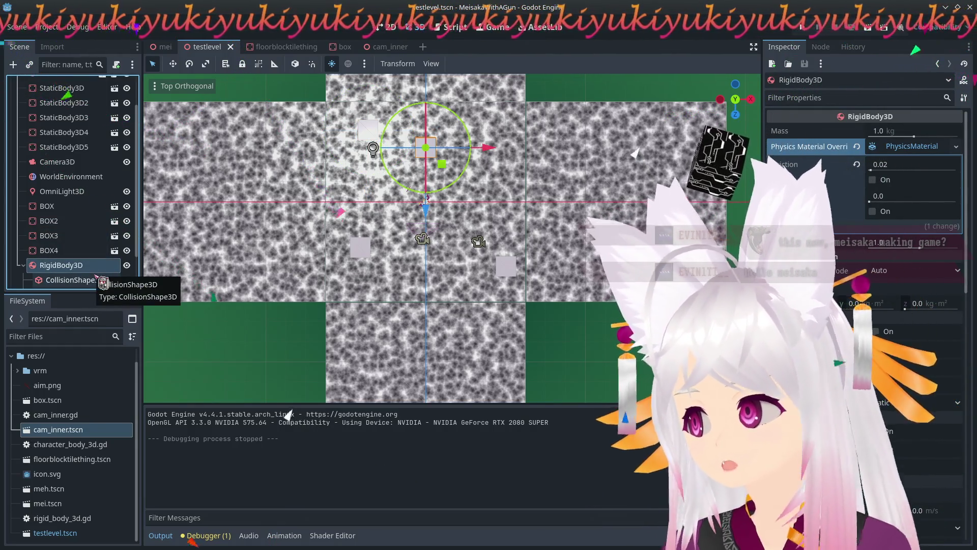
pyautogui.click(915, 134)
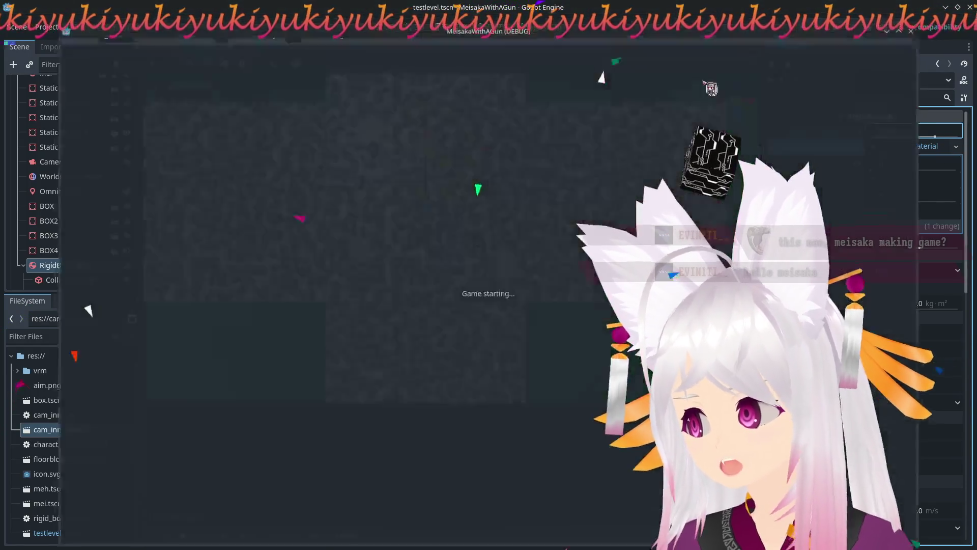
# Walk Mei into the box and off the platform edge, then stop the game.
pyautogui.press('d')
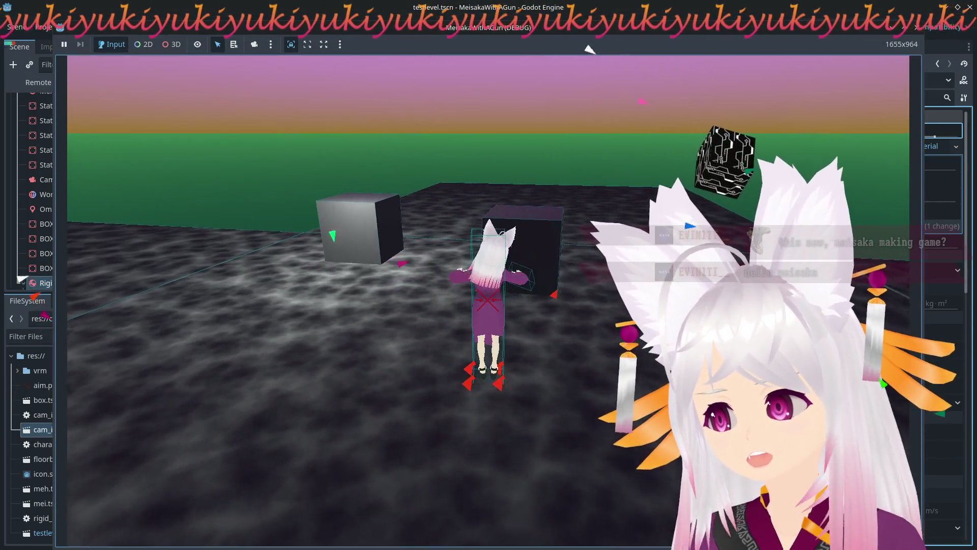
pyautogui.press('w')
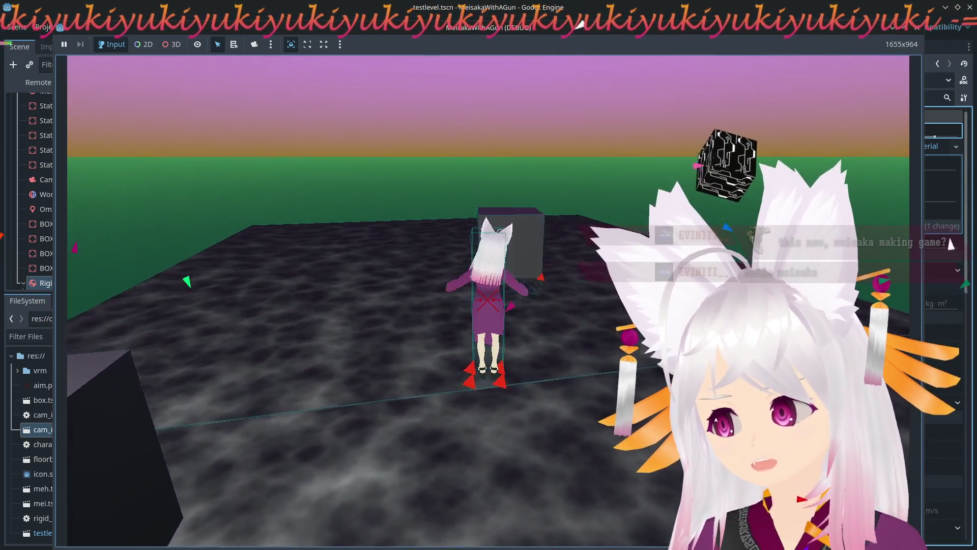
pyautogui.press('w')
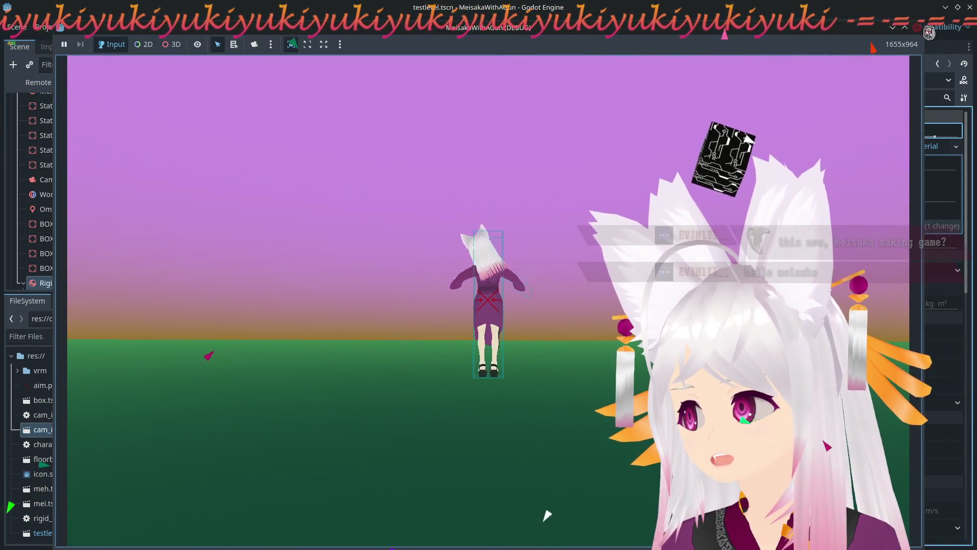
pyautogui.press('F8')
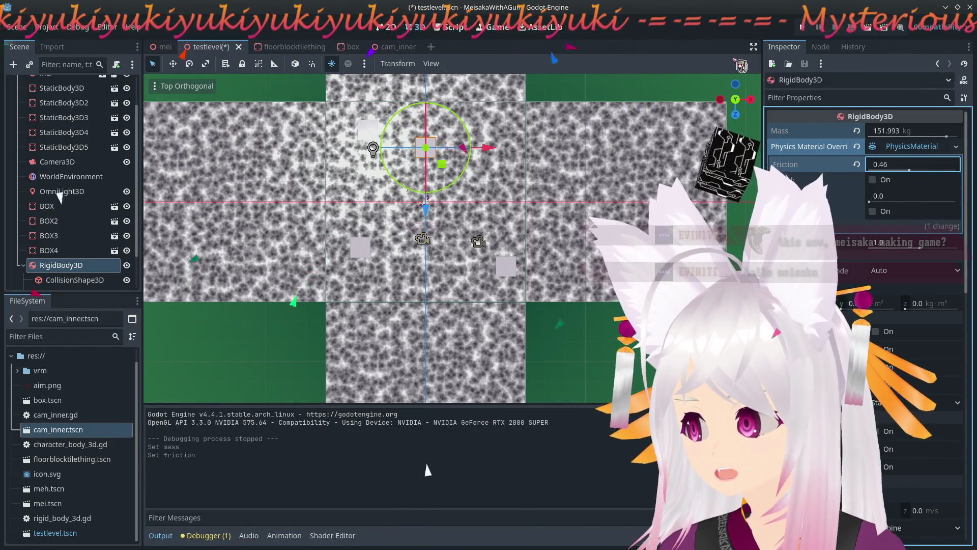
# Run the game, walk Mei up to the heavier dark box, and end the test.
pyautogui.click(804, 30)
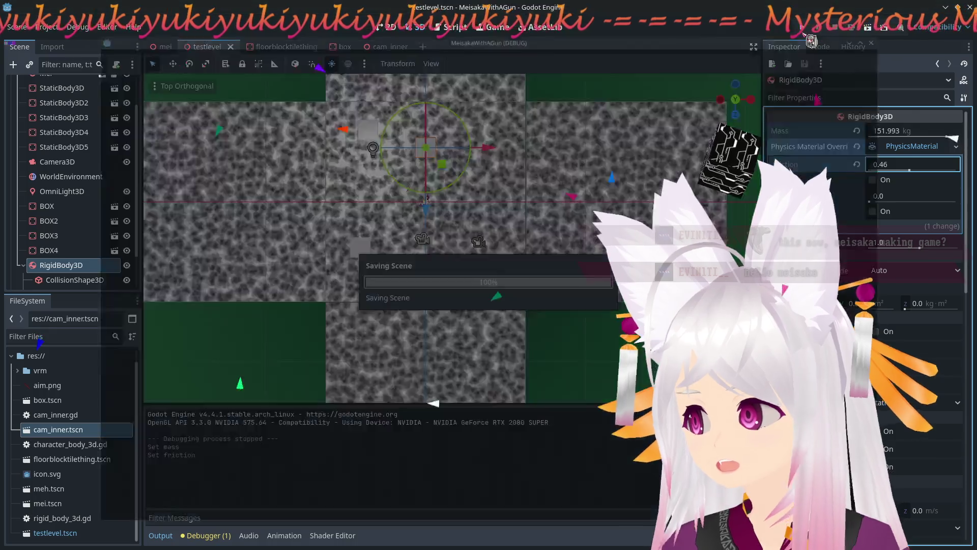
pyautogui.press('w')
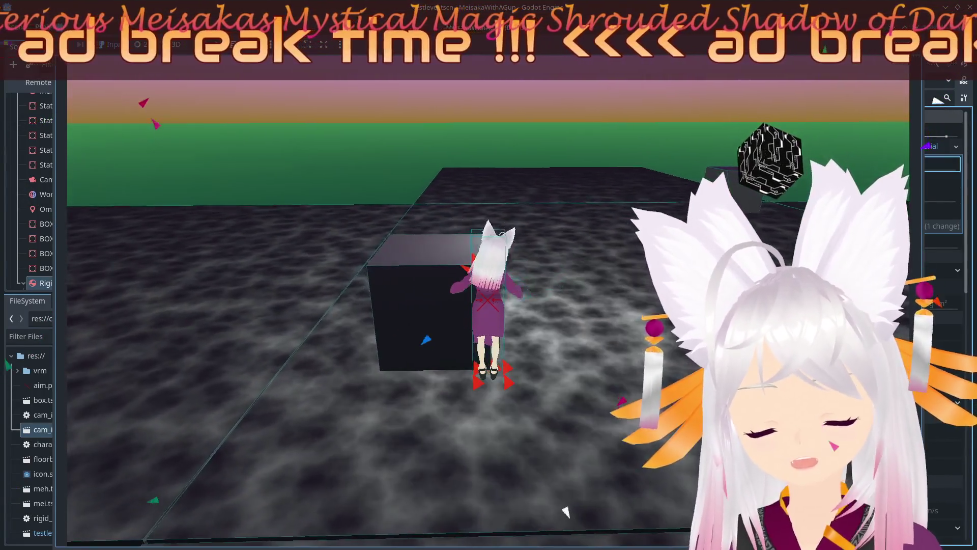
pyautogui.press('Escape')
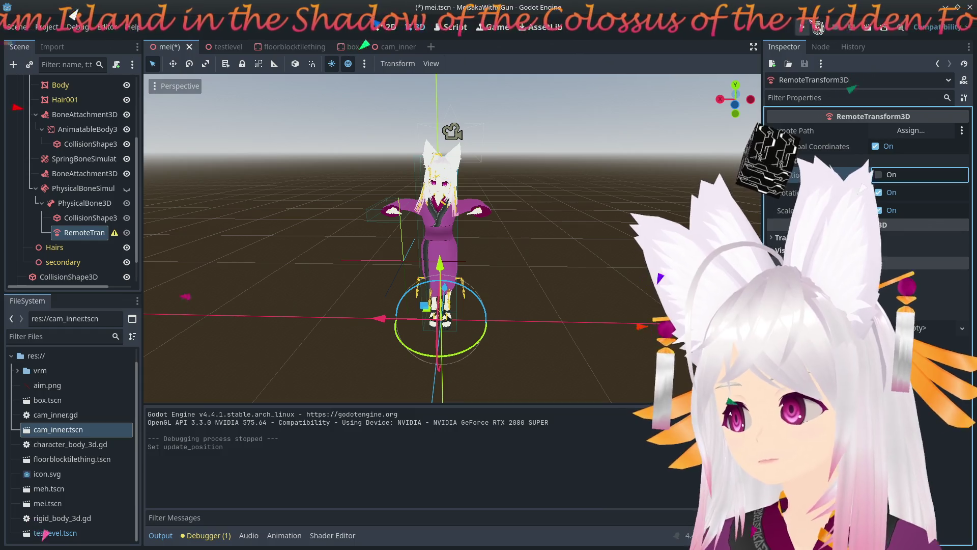
# Launch the game to test the camera with RemoteTransform3D position following off.
pyautogui.click(803, 27)
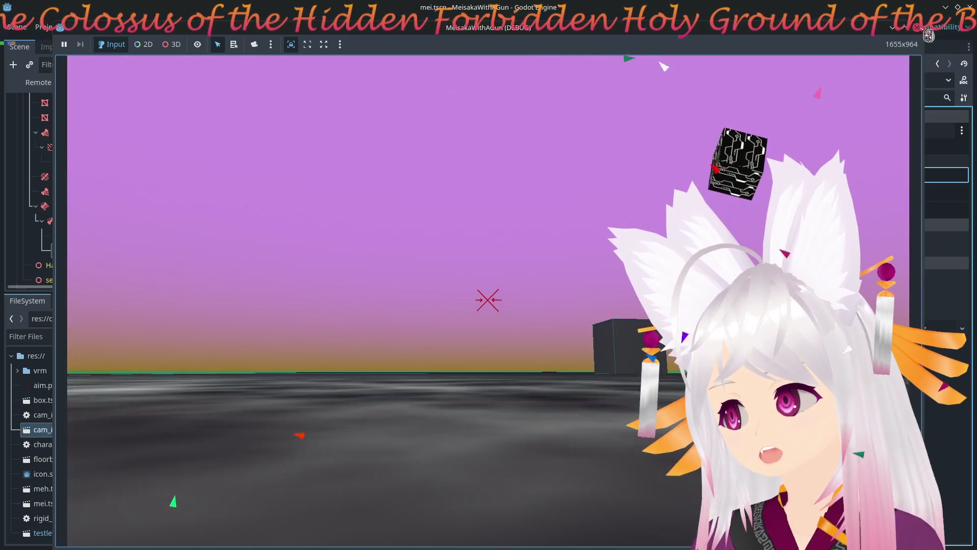
# Restart the game and walk Mei in every direction around the boxes, watching the camera.
pyautogui.click(918, 28)
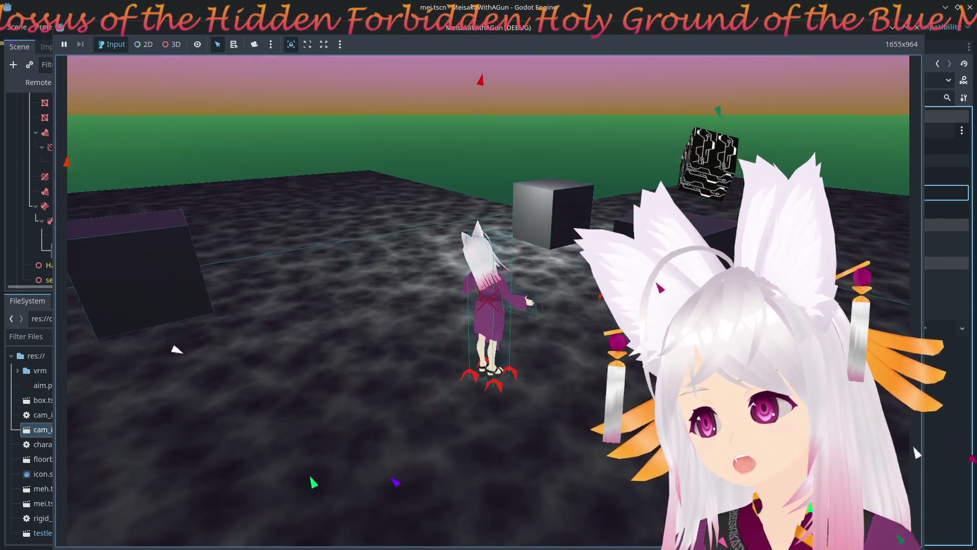
pyautogui.press('w')
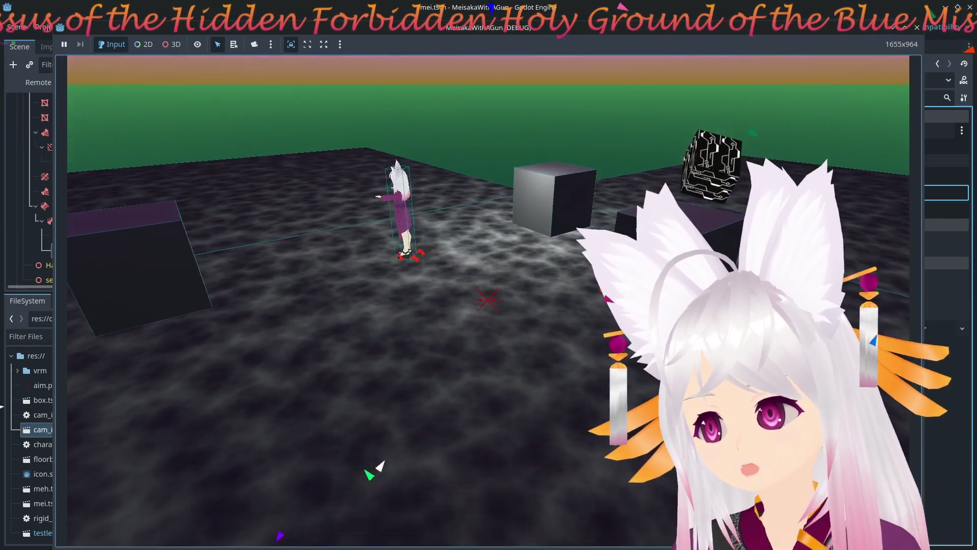
pyautogui.press('a')
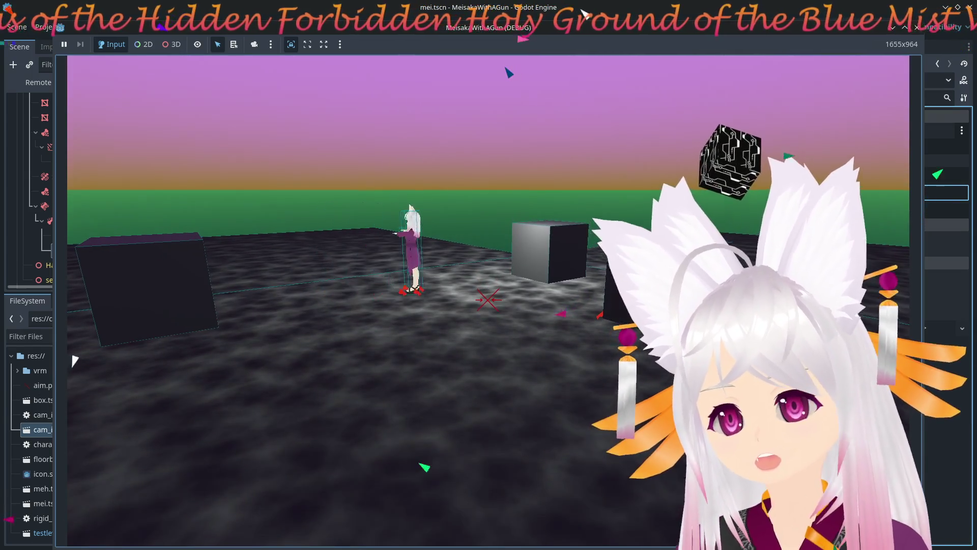
pyautogui.press('d')
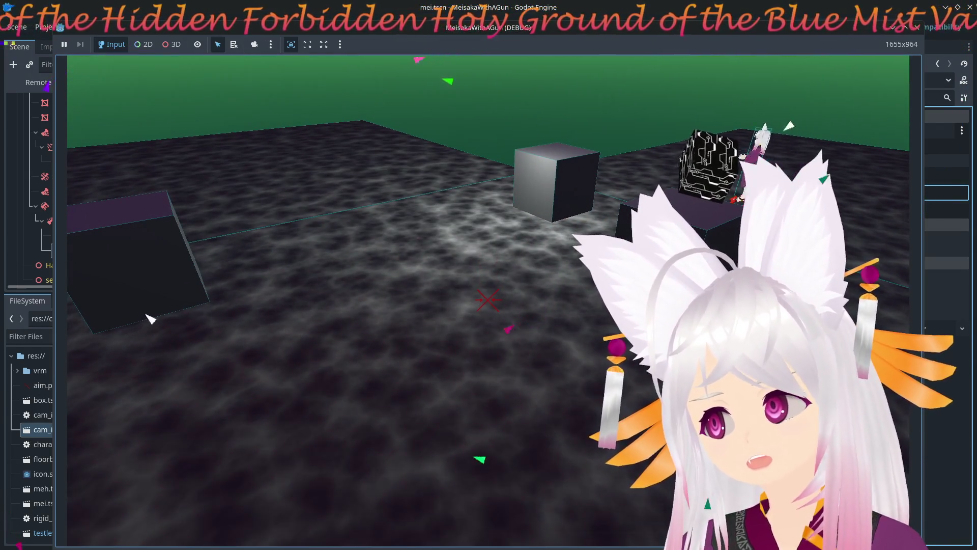
pyautogui.press('s')
pyautogui.press('s')
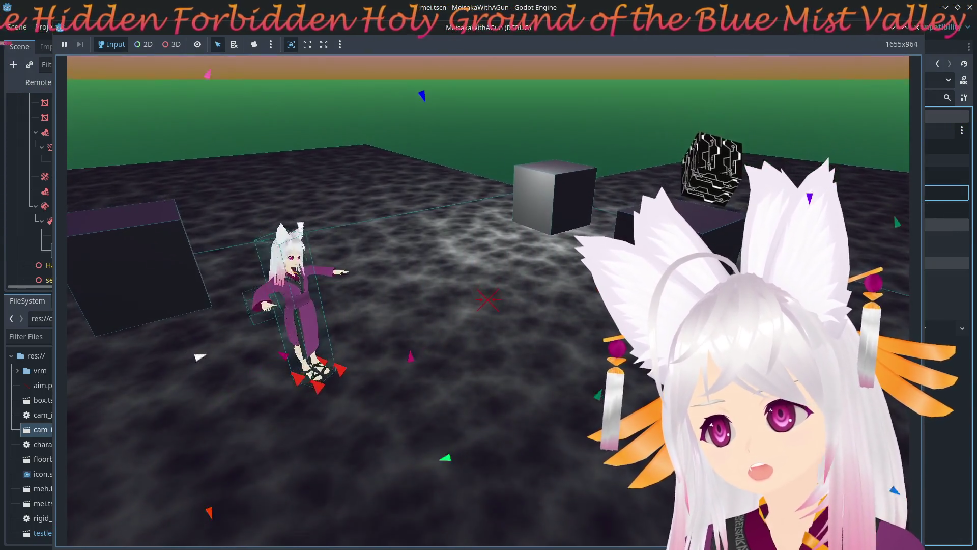
pyautogui.press('d')
pyautogui.press('d')
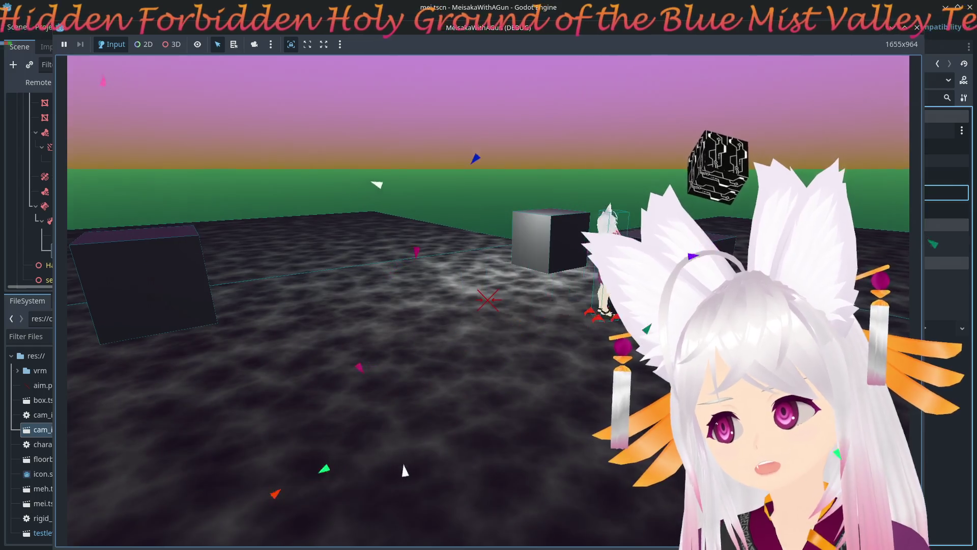
pyautogui.press('d')
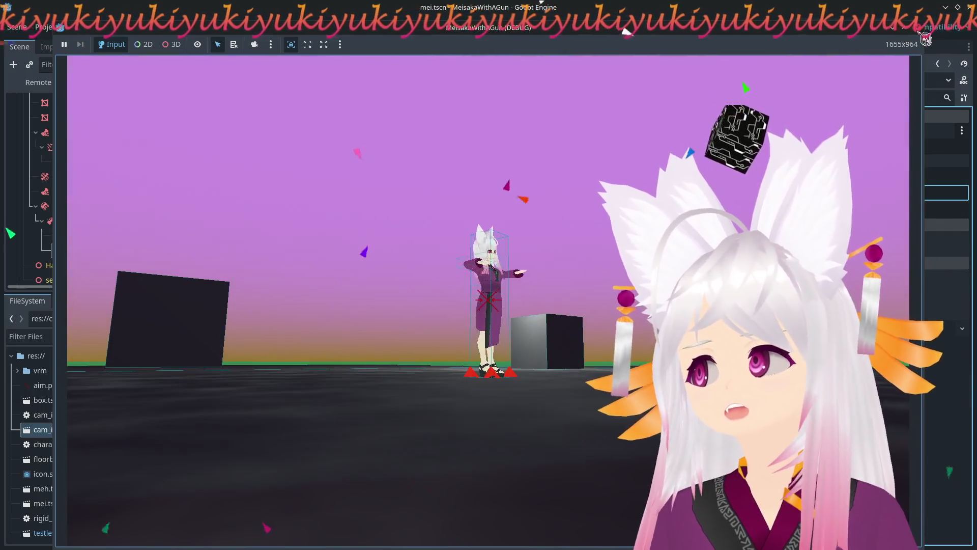
# Stop the game, return to the testlevel scene, and resize the editor window to nearly full screen.
pyautogui.click(917, 27)
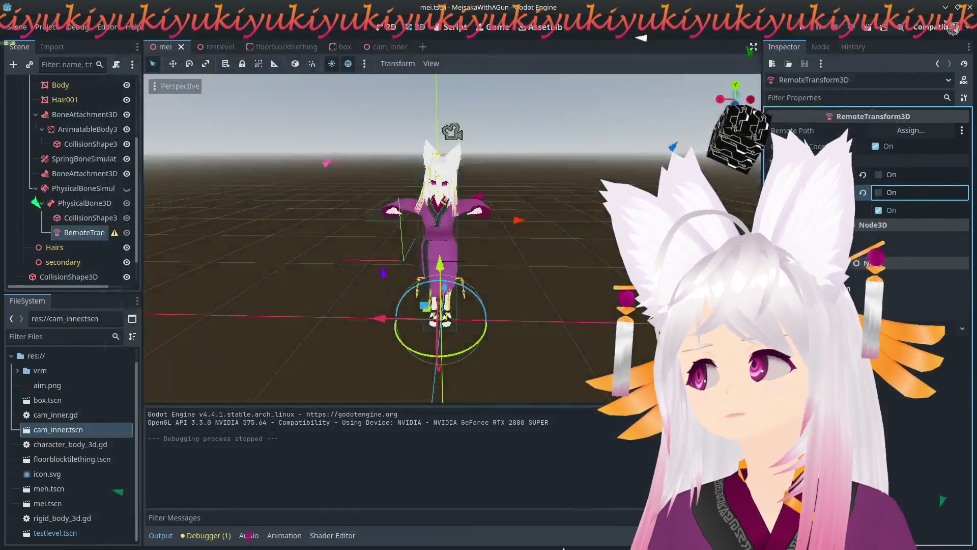
pyautogui.click(213, 47)
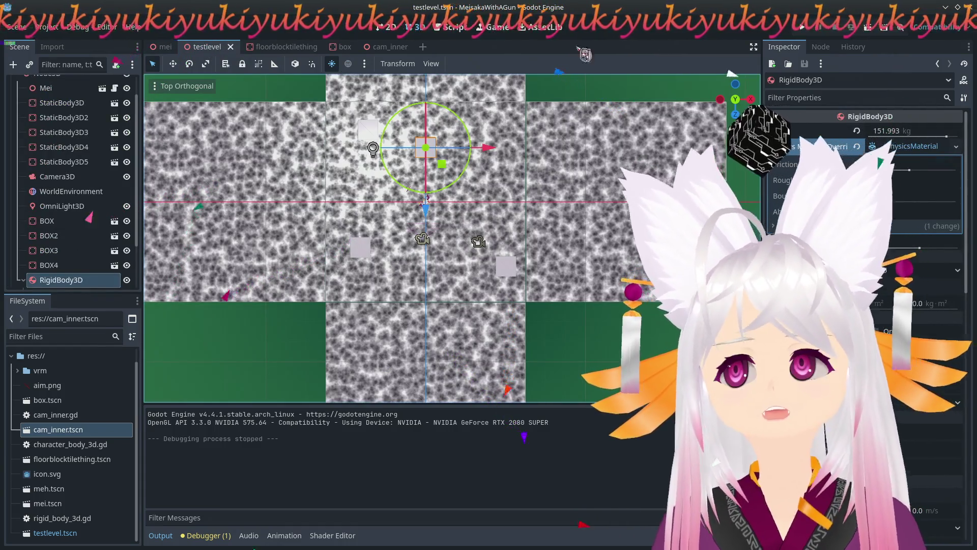
pyautogui.moveTo(565, 20)
pyautogui.mouseDown()
pyautogui.moveTo(469, 128)
pyautogui.moveTo(509, 224)
pyautogui.moveTo(375, 8)
pyautogui.moveTo(356, 19)
pyautogui.mouseUp()
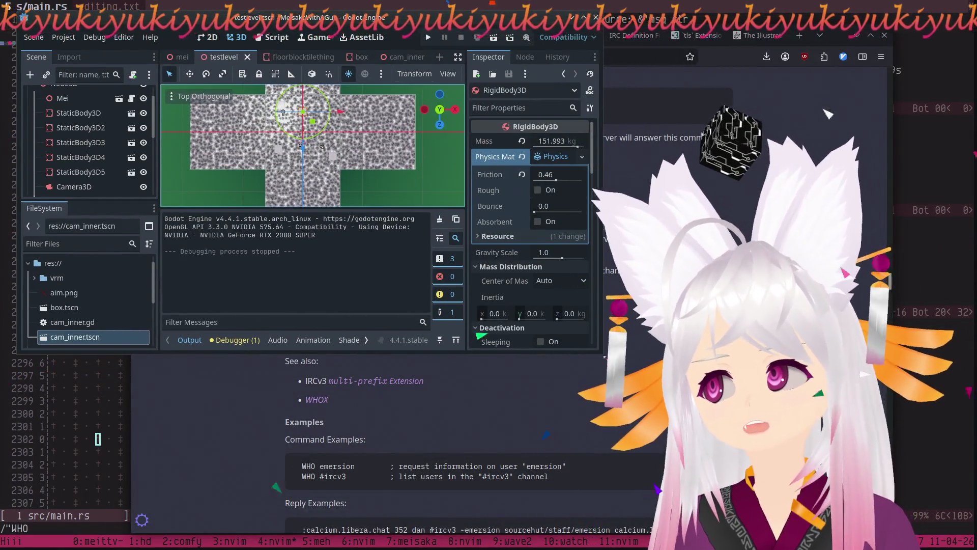
pyautogui.moveTo(603, 356)
pyautogui.mouseDown()
pyautogui.moveTo(603, 534)
pyautogui.moveTo(941, 545)
pyautogui.mouseUp()
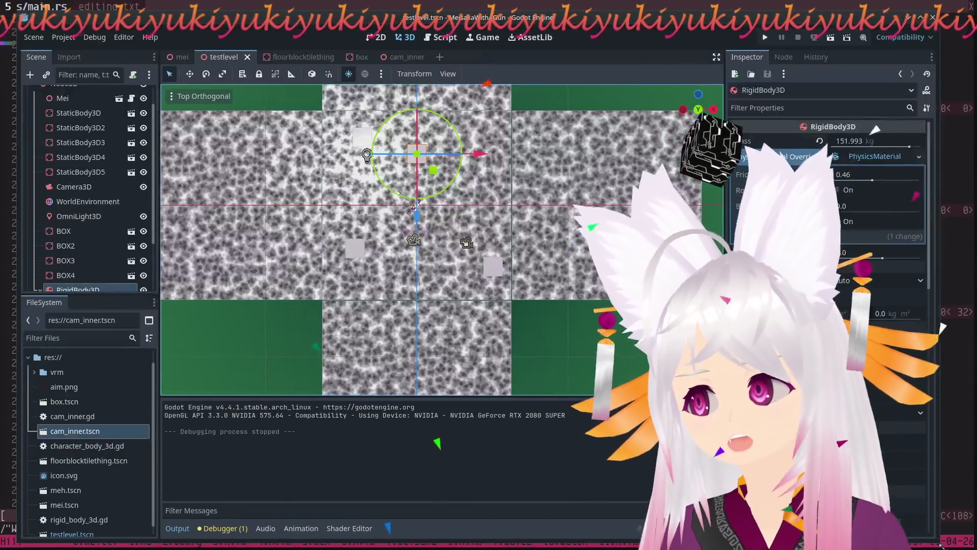
# Inspect the level from several angled views and select WorldEnvironment.
pyautogui.moveTo(973, 307); pyautogui.dragTo(24, 287)
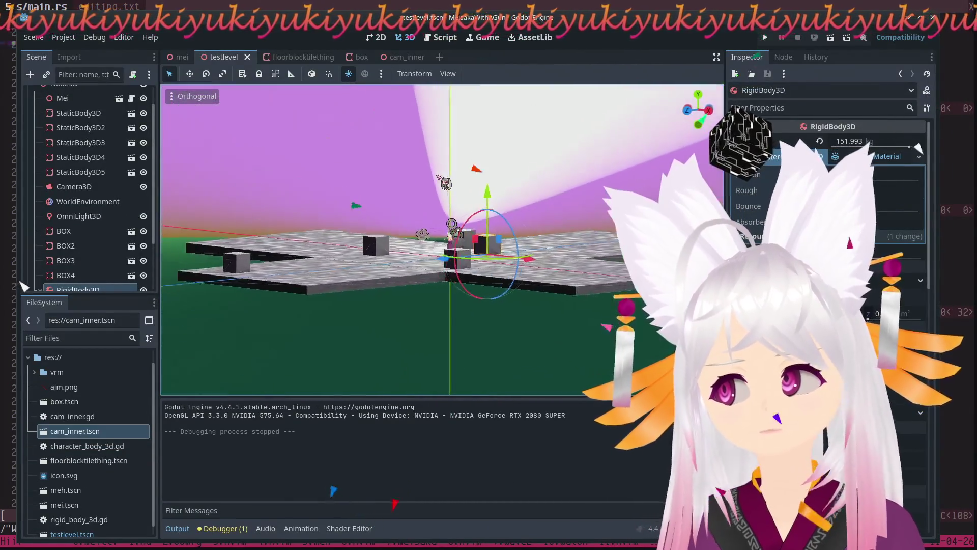
pyautogui.moveTo(933, 155); pyautogui.dragTo(975, 173)
pyautogui.moveTo(645, 178)
pyautogui.mouseDown()
pyautogui.moveTo(192, 182)
pyautogui.moveTo(346, 94)
pyautogui.moveTo(150, 239)
pyautogui.mouseUp()
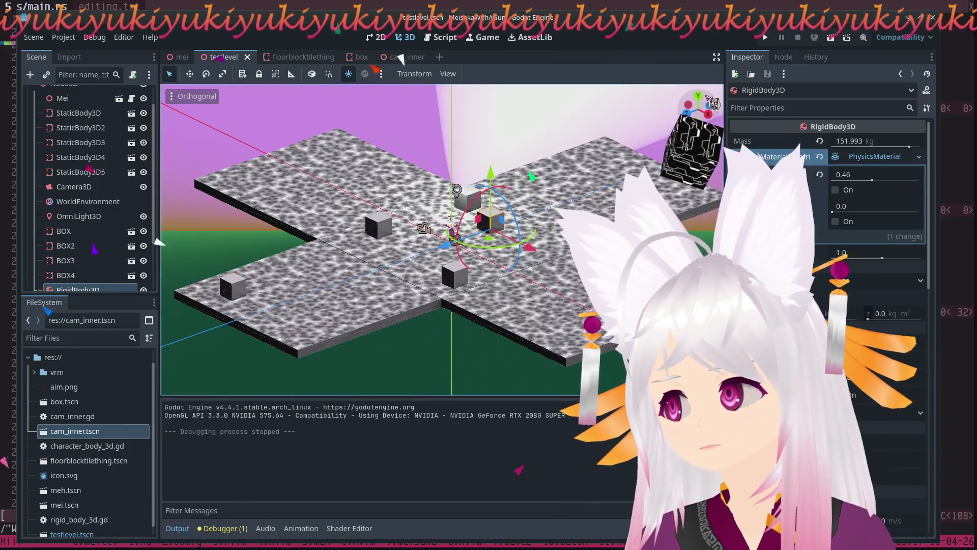
pyautogui.moveTo(206, 264)
pyautogui.mouseDown()
pyautogui.moveTo(229, 290)
pyautogui.moveTo(288, 214)
pyautogui.moveTo(254, 282)
pyautogui.mouseUp()
pyautogui.moveTo(460, 348); pyautogui.dragTo(448, 347)
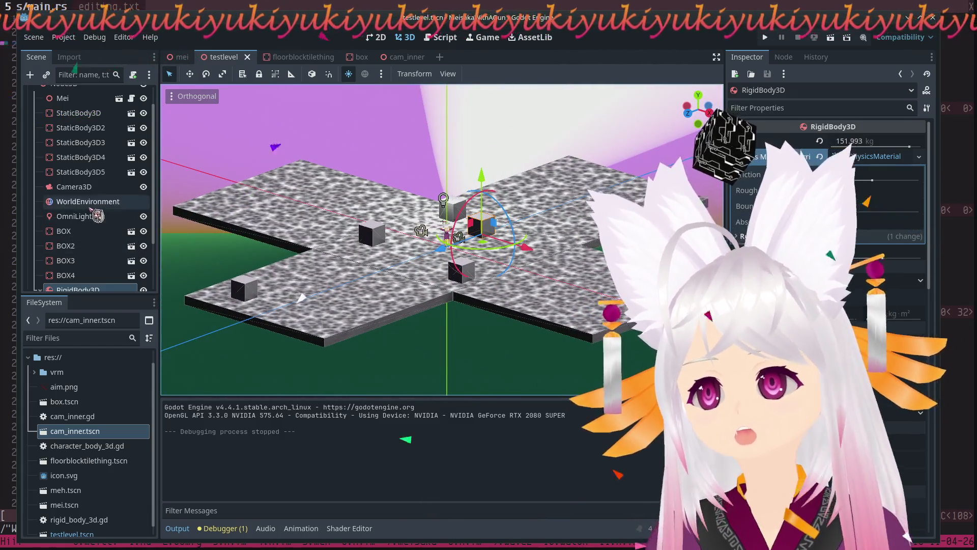
pyautogui.click(89, 204)
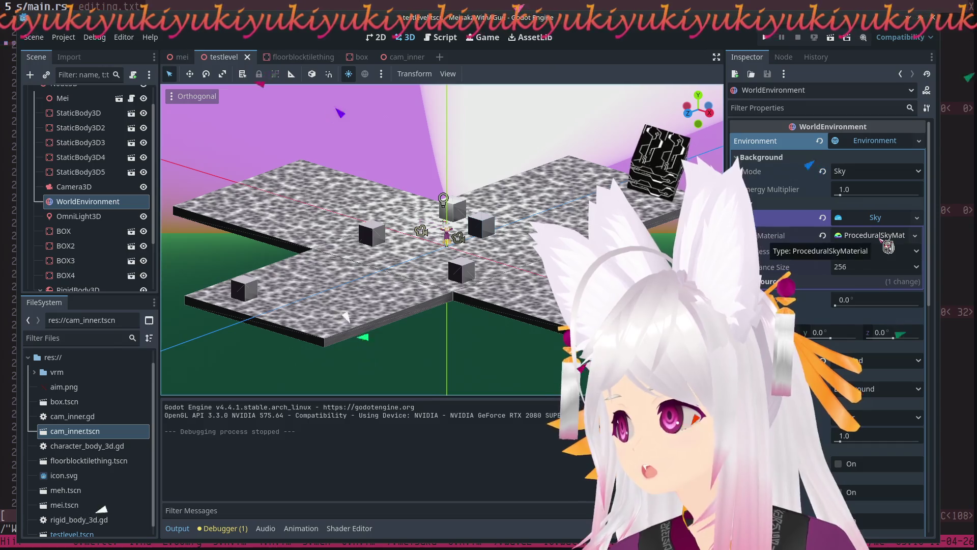
# In ProceduralSkyMat, lower Sun Angle Max to 30.53° and set Sun Curve to 1.47.
pyautogui.click(885, 241)
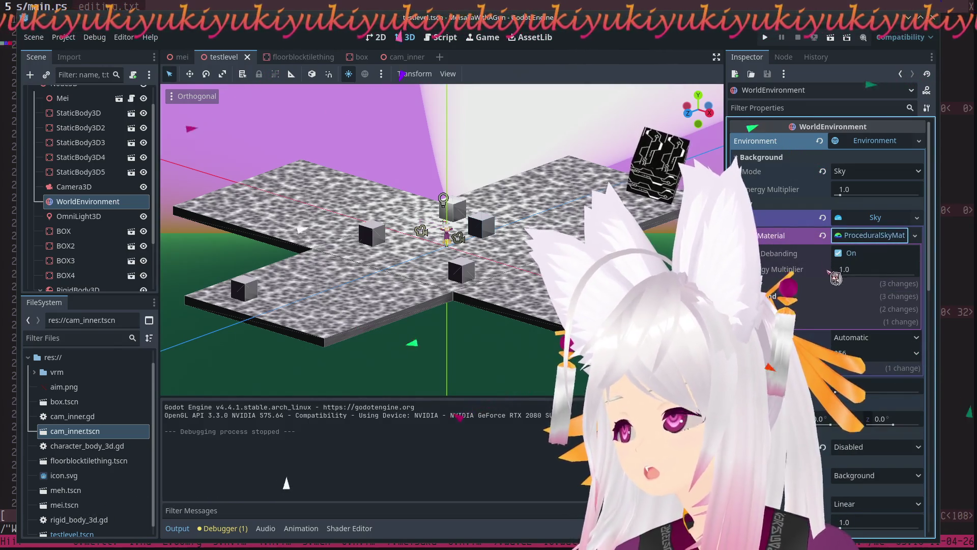
pyautogui.click(796, 309)
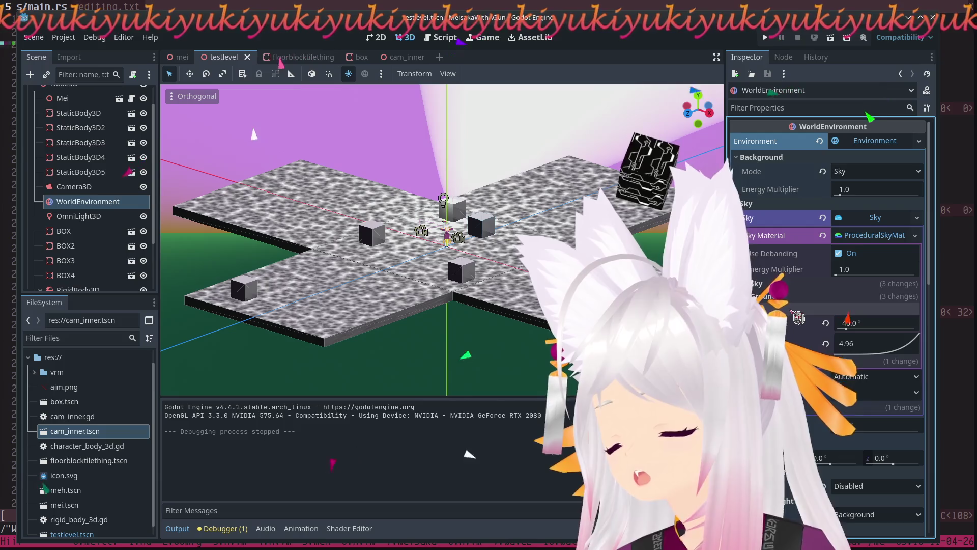
pyautogui.moveTo(846, 329)
pyautogui.mouseDown()
pyautogui.moveTo(904, 345)
pyautogui.moveTo(873, 348)
pyautogui.mouseUp()
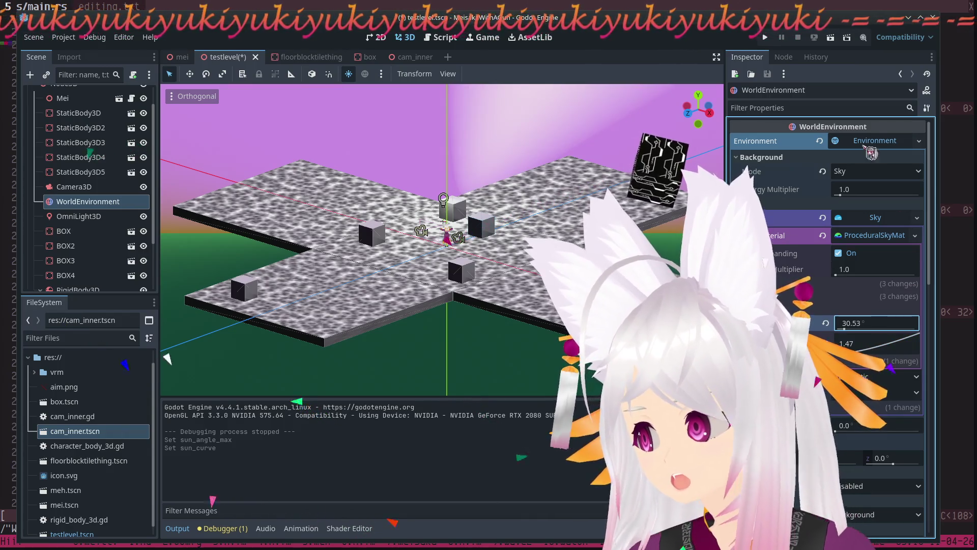
# Change the Sky Top Color from purple to tan (bea184).
pyautogui.click(898, 284)
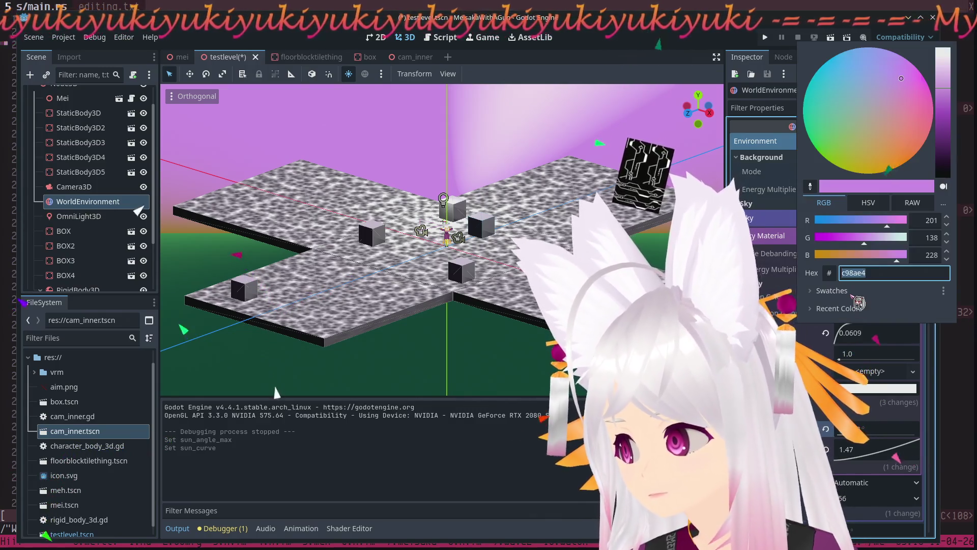
pyautogui.moveTo(897, 77)
pyautogui.mouseDown()
pyautogui.moveTo(913, 116)
pyautogui.moveTo(910, 137)
pyautogui.moveTo(898, 117)
pyautogui.moveTo(876, 127)
pyautogui.mouseUp()
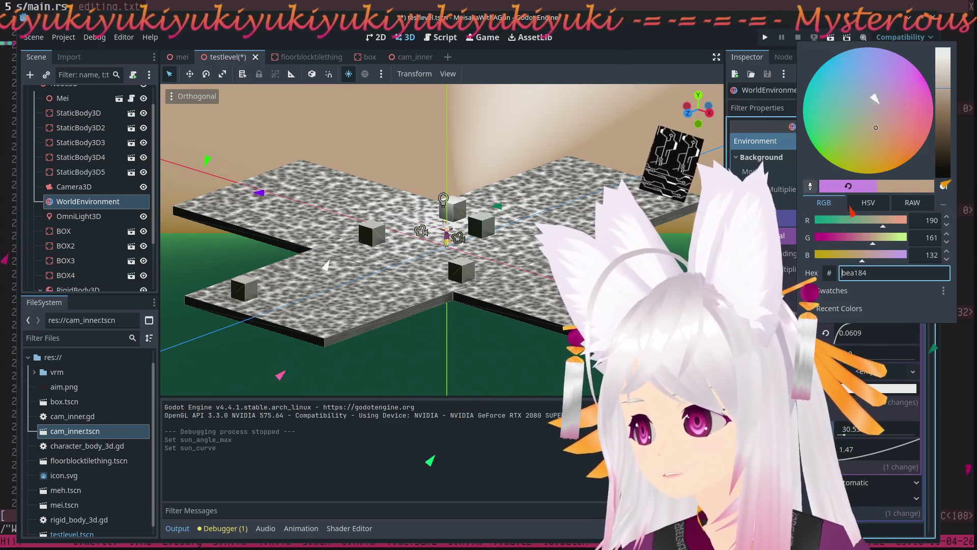
pyautogui.click(340, 376)
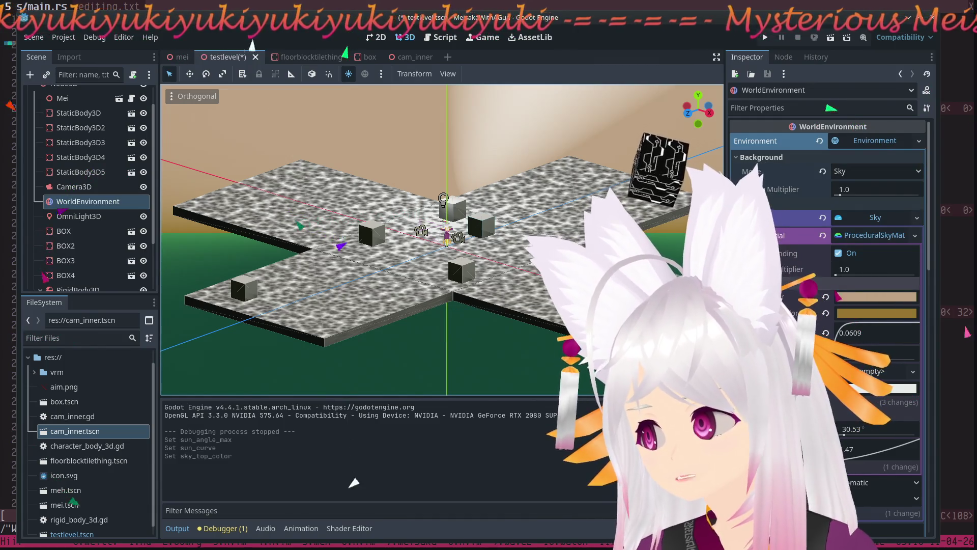
# Give the sky horizon a red shade and fine-tune the sky curve value.
pyautogui.click(876, 313)
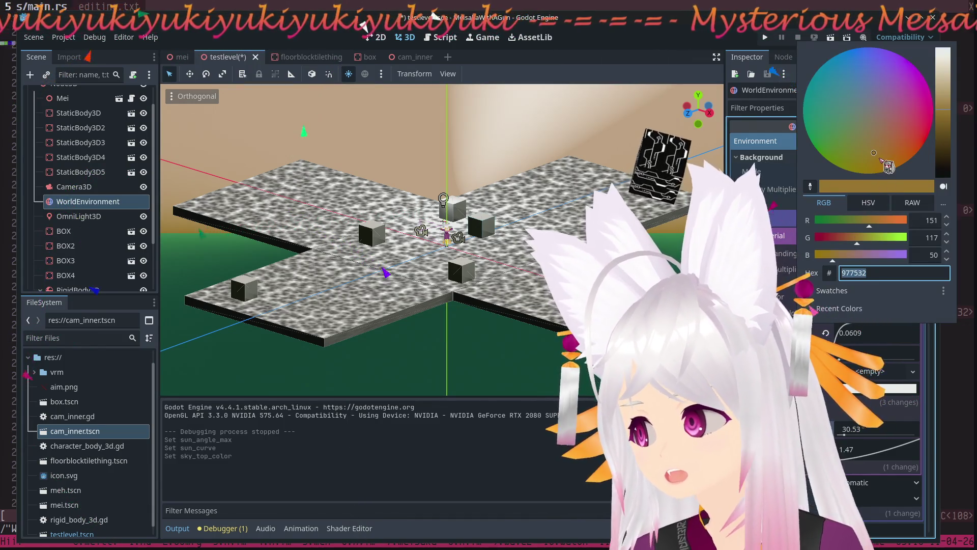
pyautogui.moveTo(905, 147); pyautogui.dragTo(913, 139)
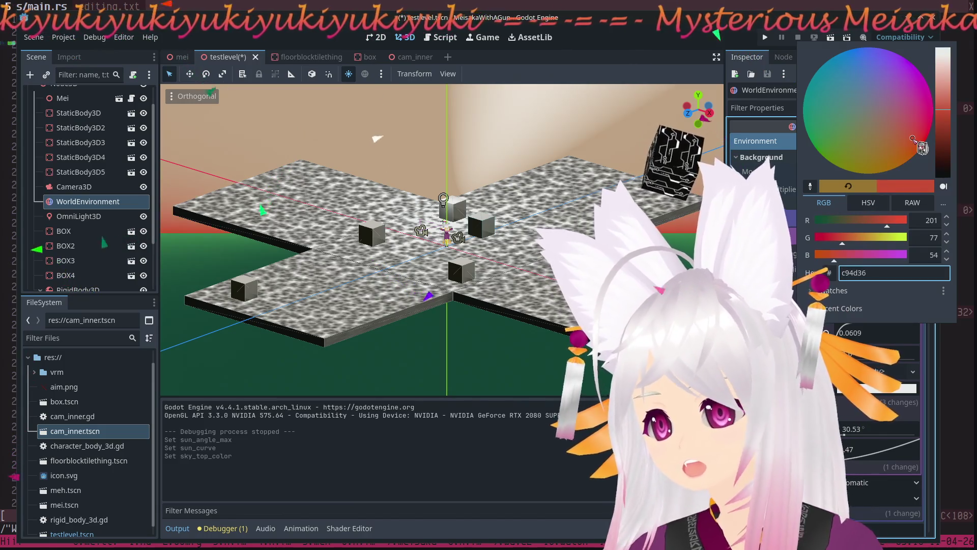
pyautogui.press('Escape')
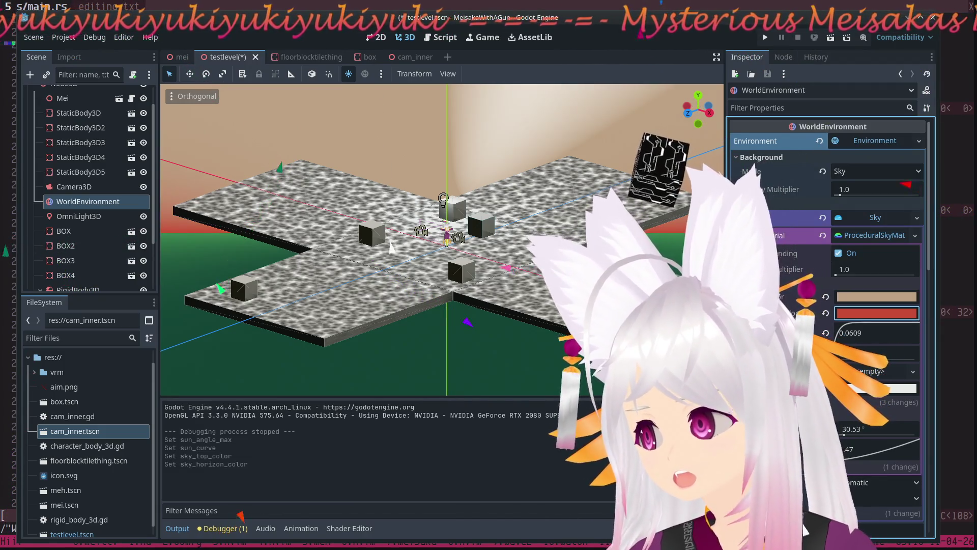
pyautogui.moveTo(847, 333)
pyautogui.mouseDown()
pyautogui.moveTo(858, 342)
pyautogui.moveTo(849, 332)
pyautogui.mouseUp()
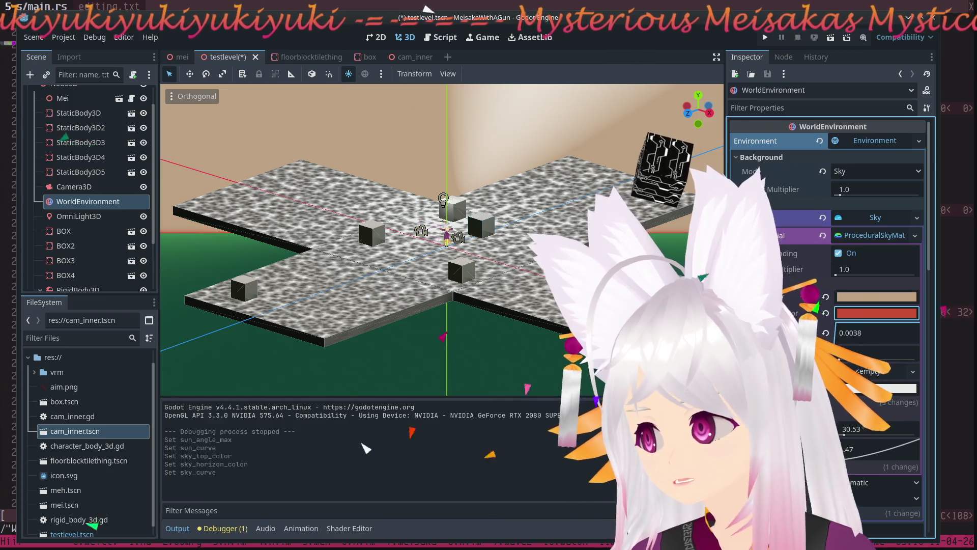
pyautogui.moveTo(818, 302); pyautogui.dragTo(831, 309)
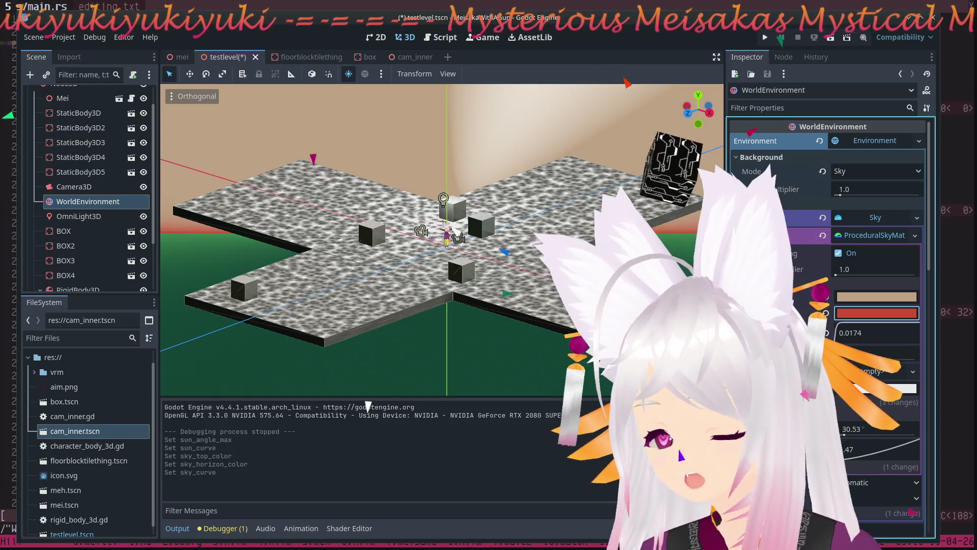
# Rework the sky horizon colour into a pale, desaturated greyish tone.
pyautogui.click(862, 318)
pyautogui.click(885, 128)
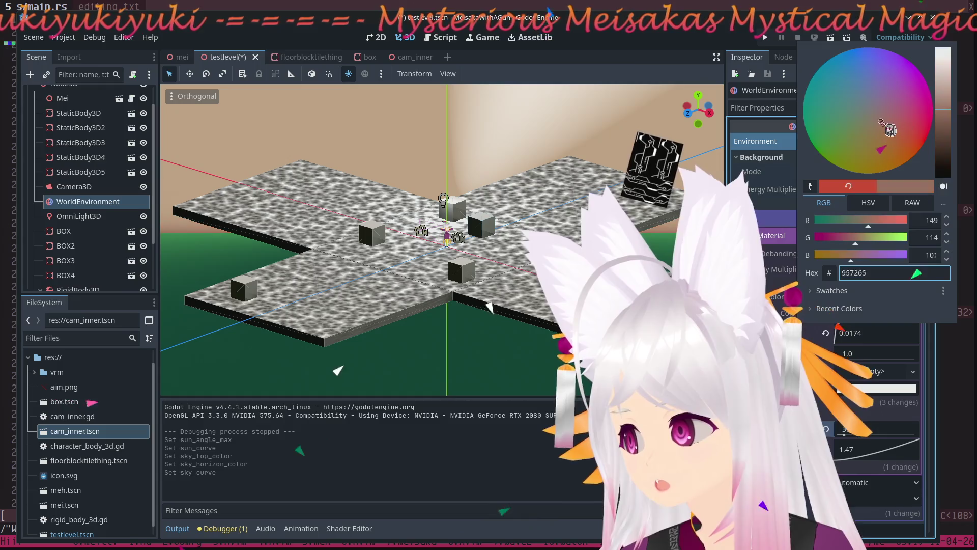
pyautogui.moveTo(950, 104); pyautogui.dragTo(956, 81)
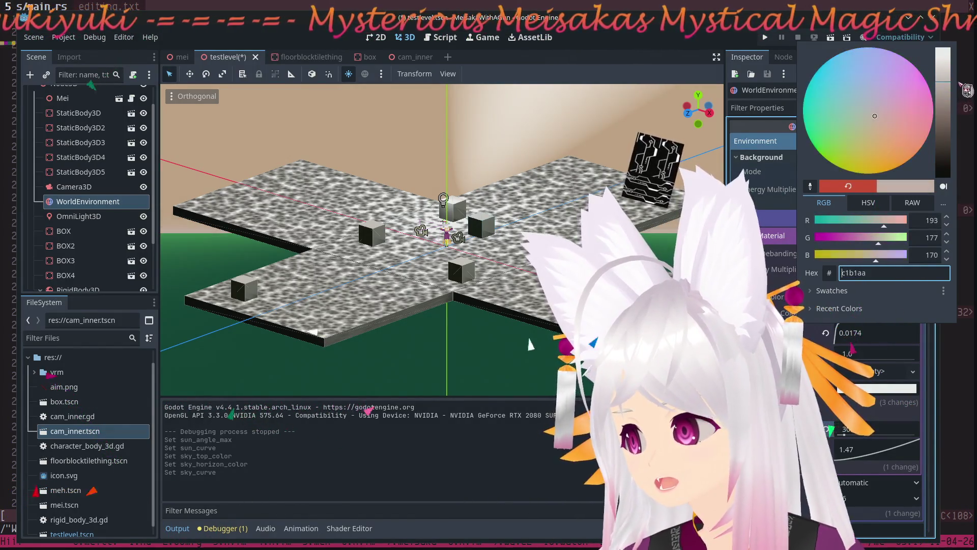
pyautogui.click(888, 121)
pyautogui.moveTo(899, 125); pyautogui.dragTo(873, 113)
pyautogui.moveTo(949, 81); pyautogui.dragTo(950, 65)
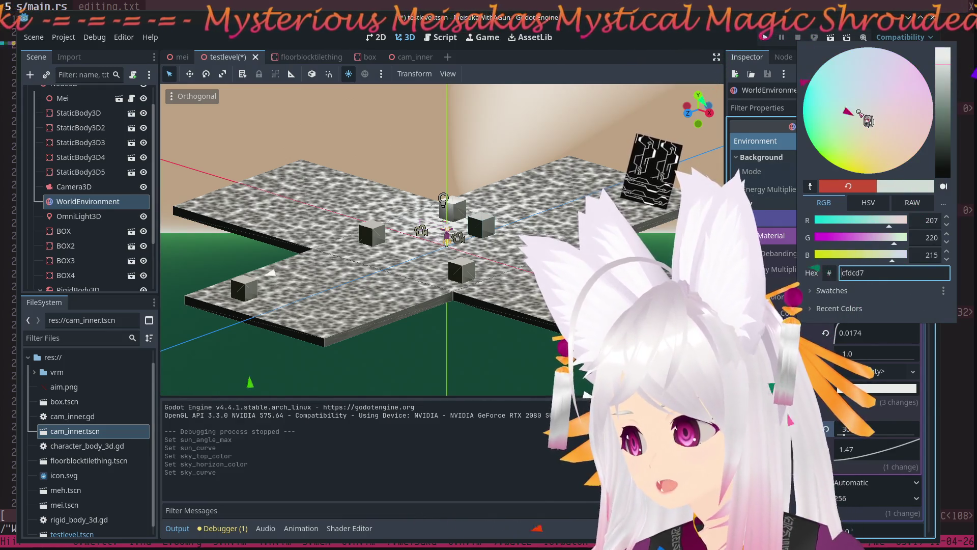
pyautogui.click(798, 45)
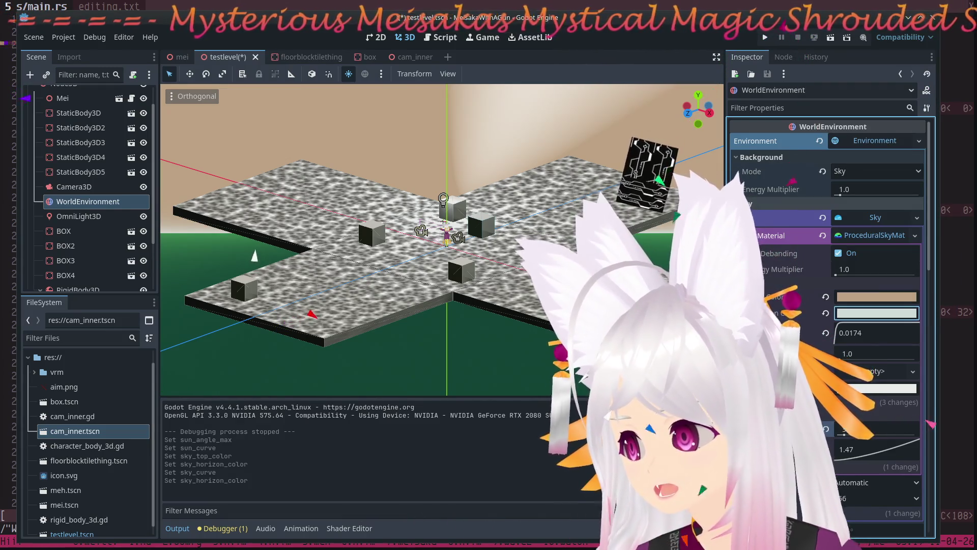
# Make the Sky Top Color a muted grey-green (9faaa7) and collapse the Sky section.
pyautogui.click(886, 297)
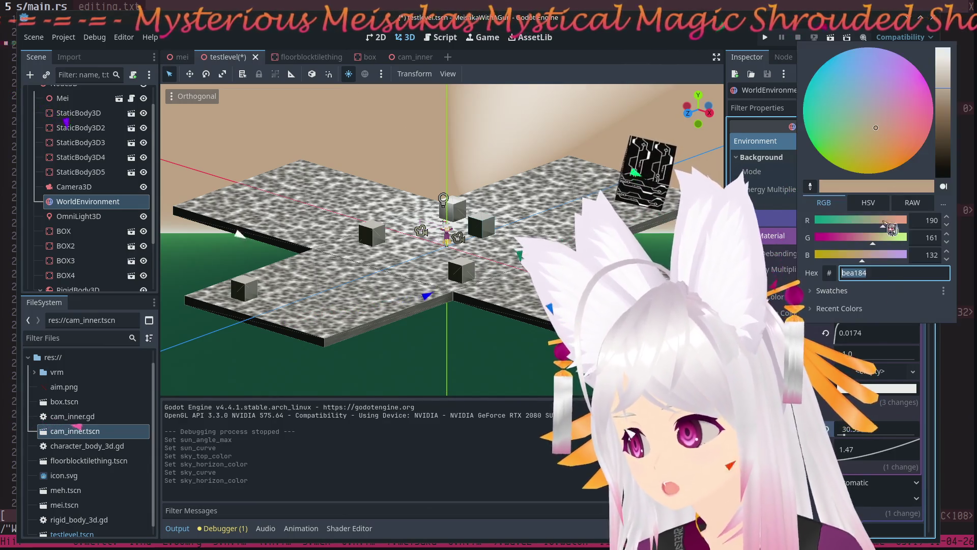
pyautogui.click(887, 108)
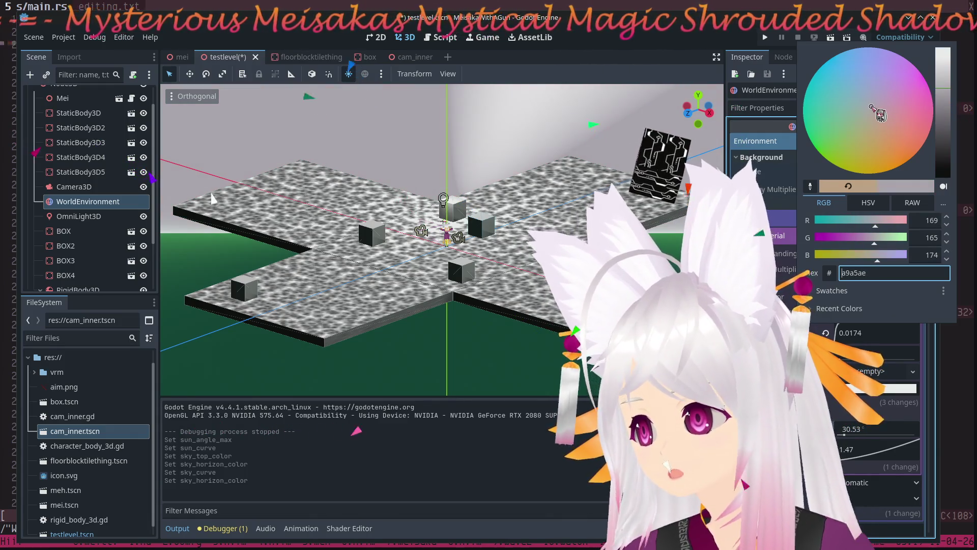
pyautogui.moveTo(881, 110); pyautogui.dragTo(870, 110)
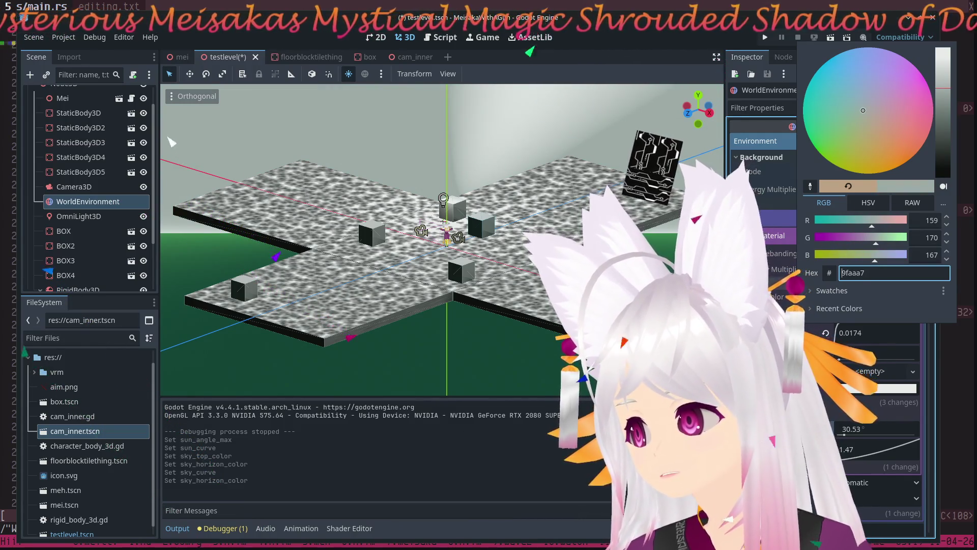
pyautogui.press('Escape')
pyautogui.click(789, 285)
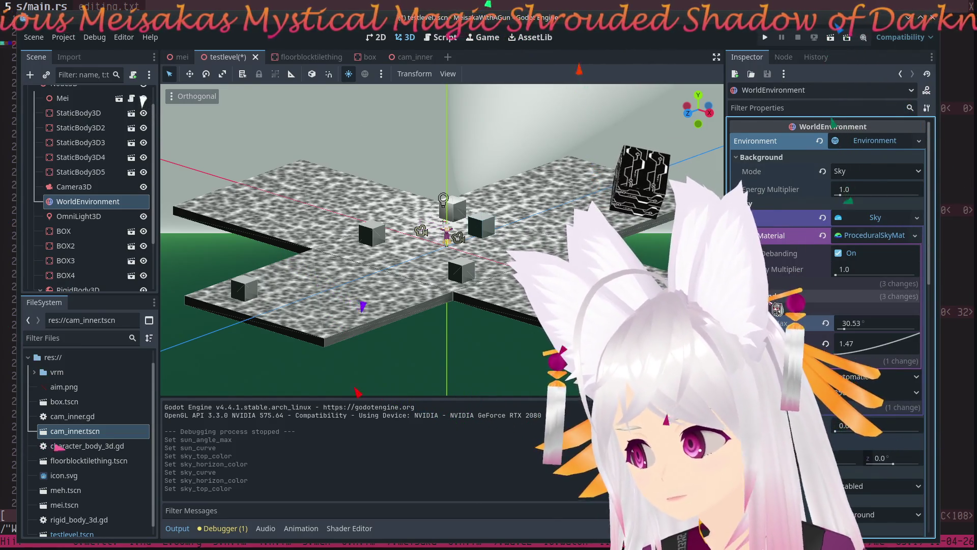
# Expand the Ground settings and darken the Ground Bottom Color.
pyautogui.click(774, 296)
pyautogui.click(880, 312)
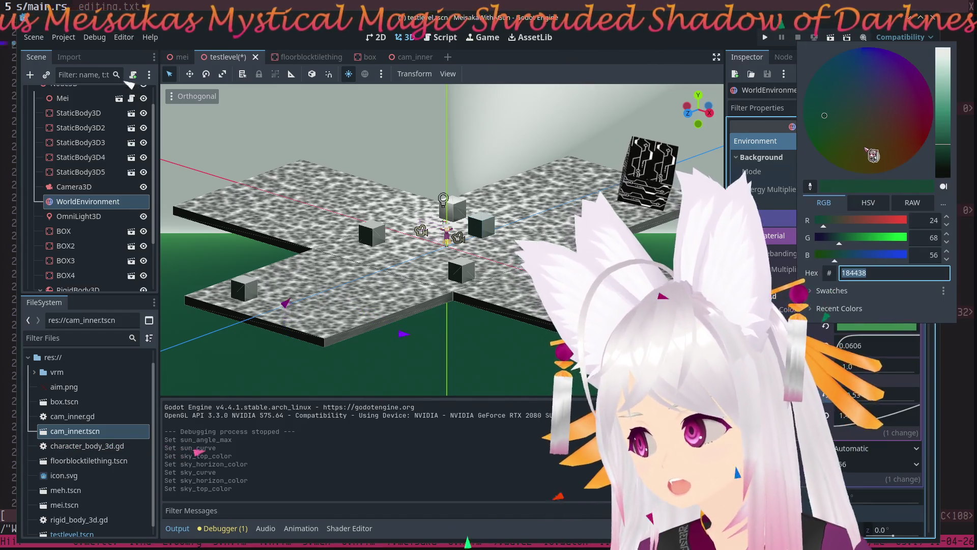
pyautogui.moveTo(954, 152); pyautogui.dragTo(959, 165)
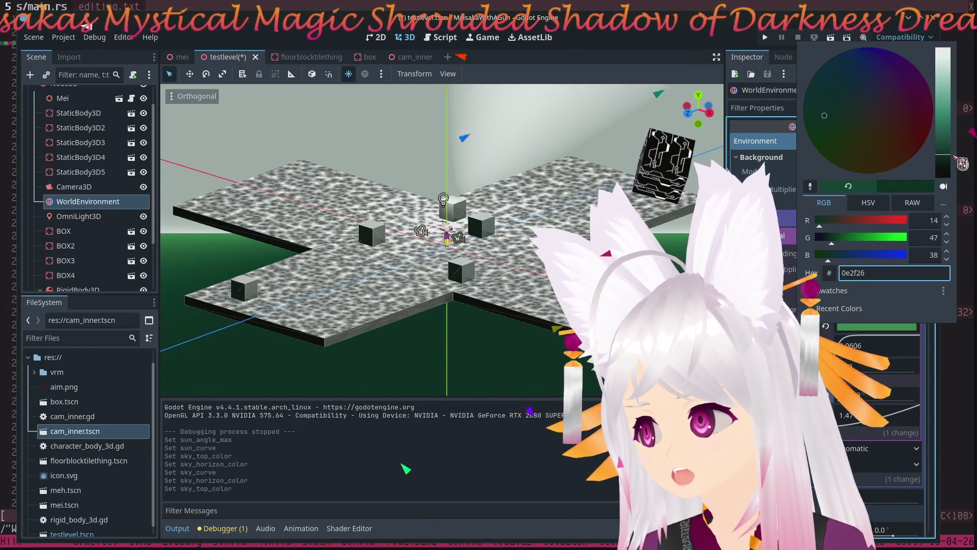
pyautogui.click(522, 234)
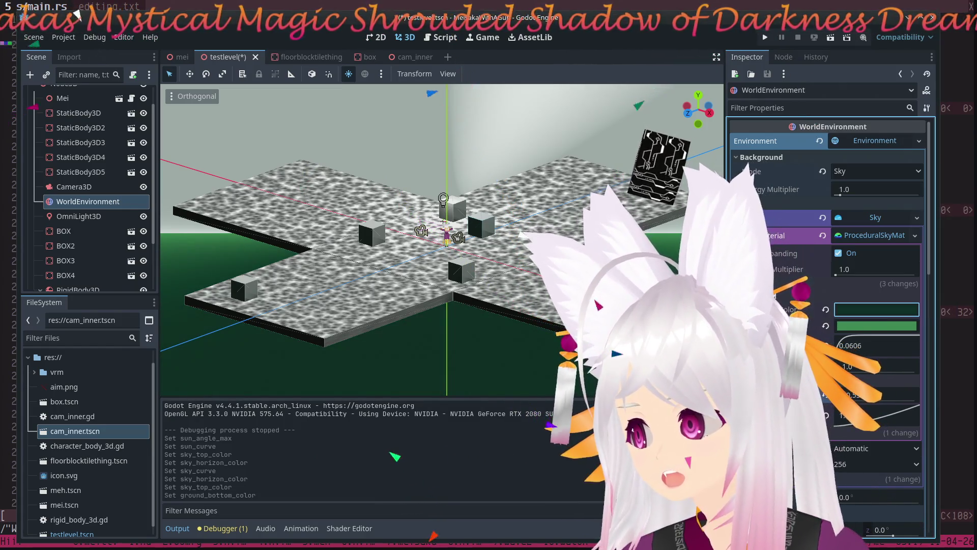
# Set the Ground Horizon Color to green and raise Ground Curve to 0.154.
pyautogui.click(872, 326)
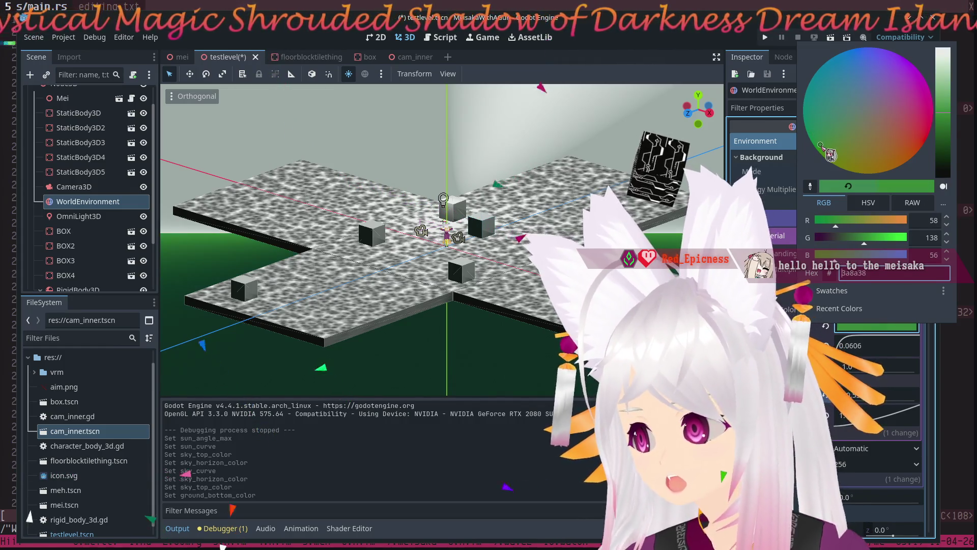
pyautogui.click(835, 344)
pyautogui.moveTo(856, 345); pyautogui.dragTo(871, 350)
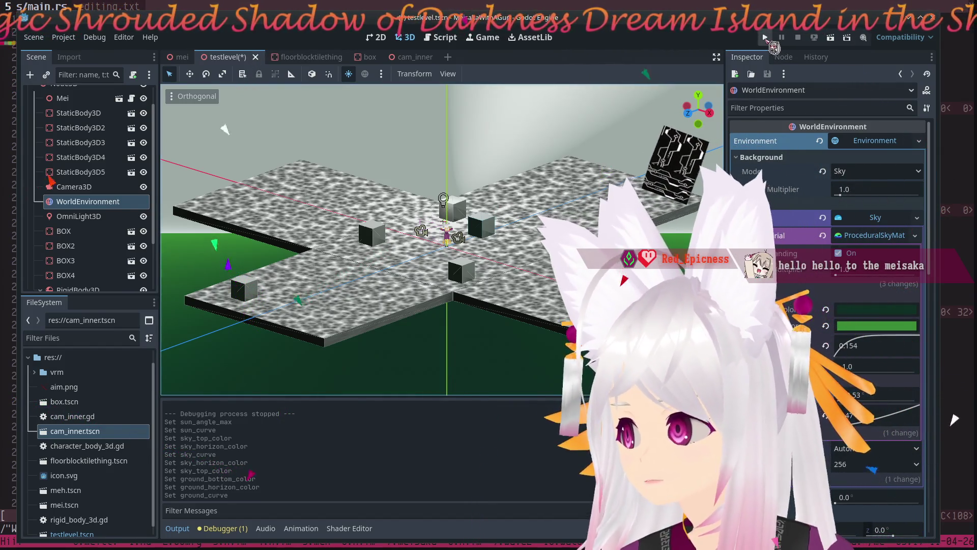
pyautogui.click(766, 38)
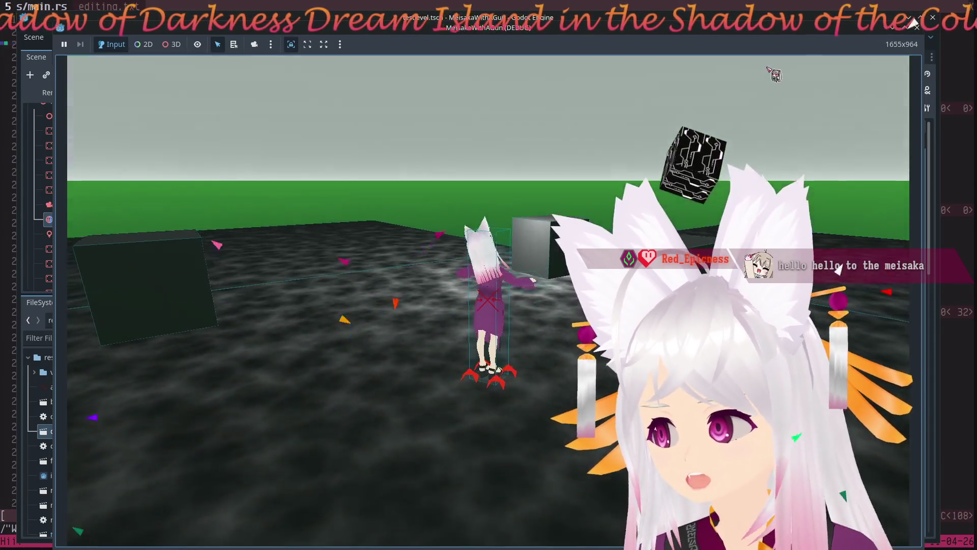
pyautogui.press('F8')
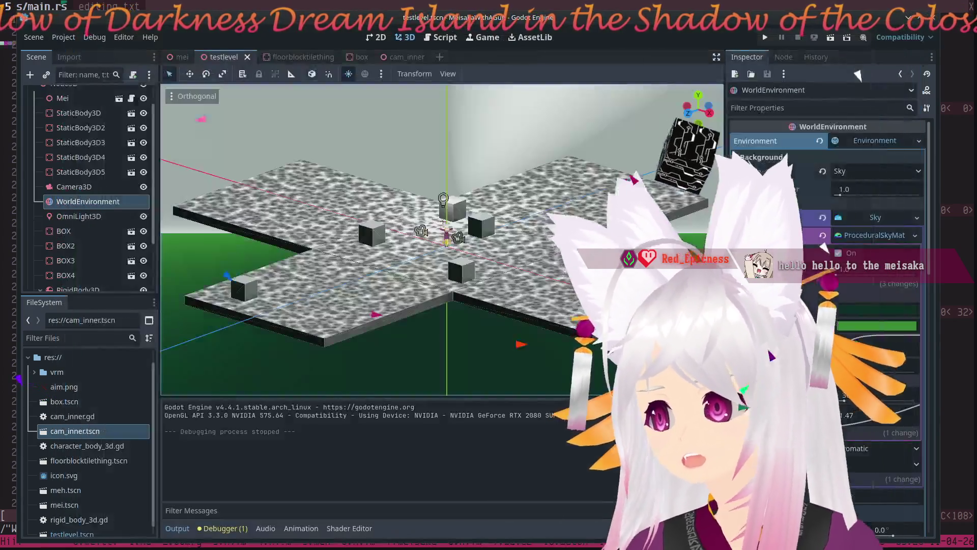
# Turn off Debug Fill on the floorblocktilething CollisionShape3D, then save and run the game.
pyautogui.click(78, 112)
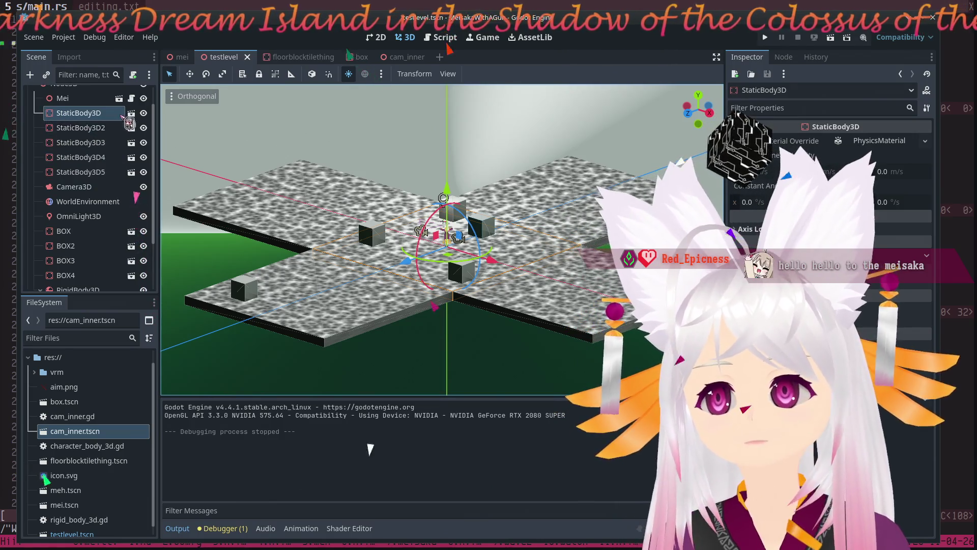
pyautogui.hotkey('ctrl', 'Tab')
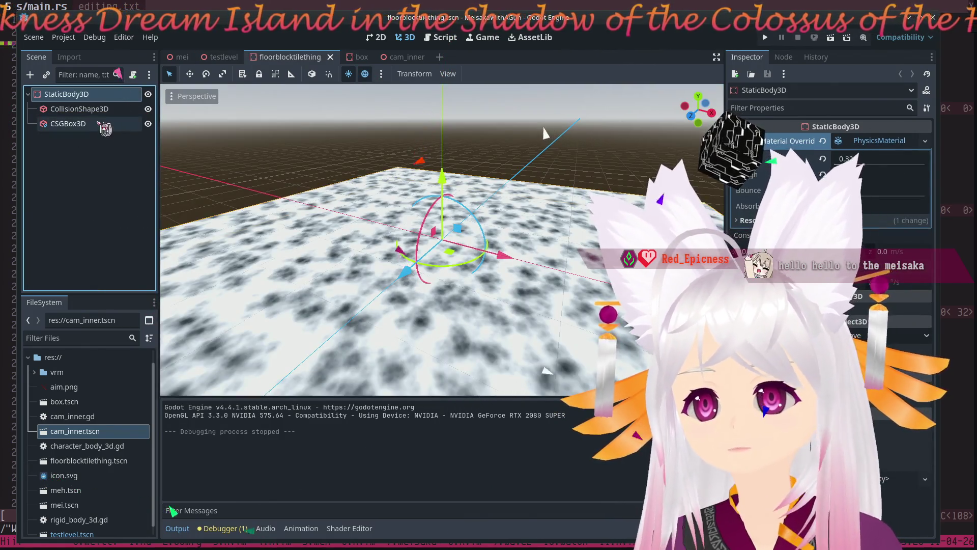
pyautogui.click(101, 109)
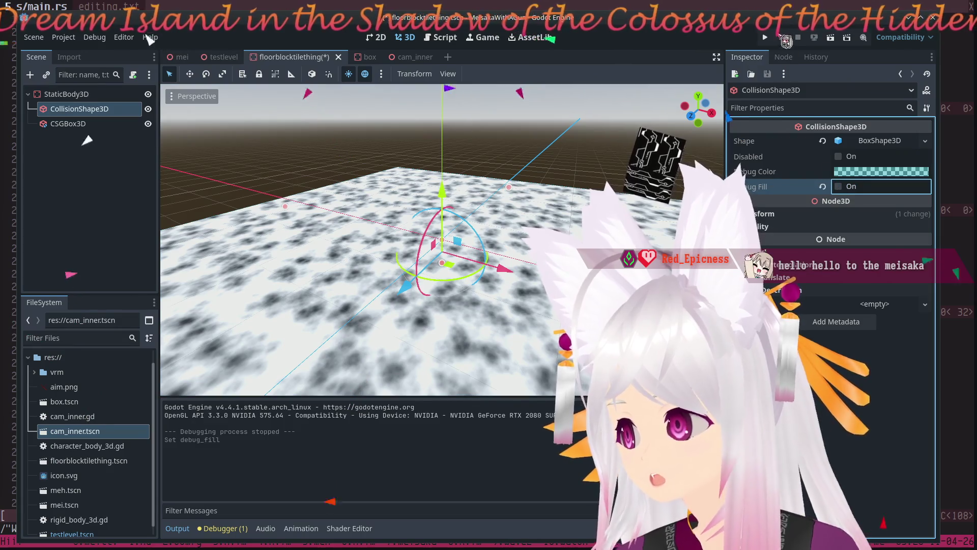
pyautogui.press('F5')
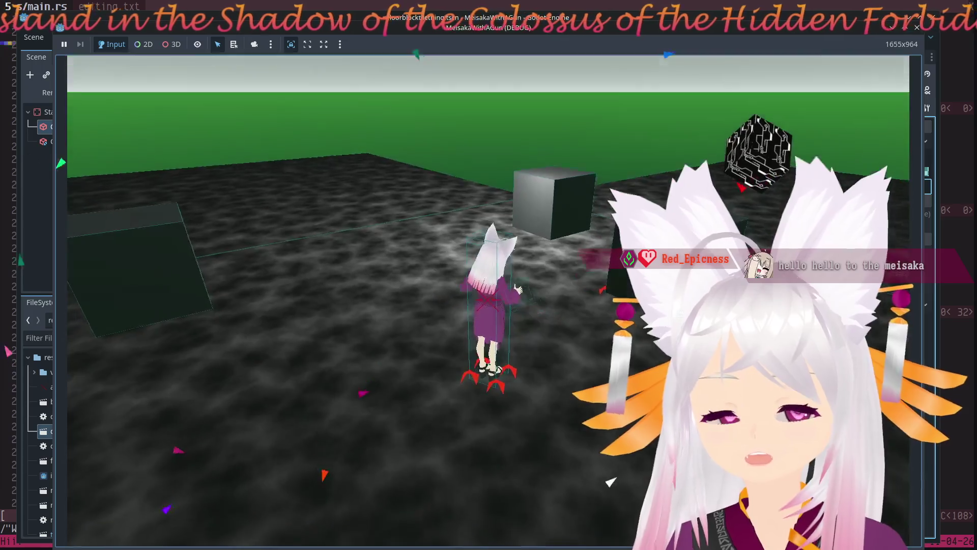
# Walk the character back and forth across the floor near the grey box.
pyautogui.press('w')
pyautogui.press('space')
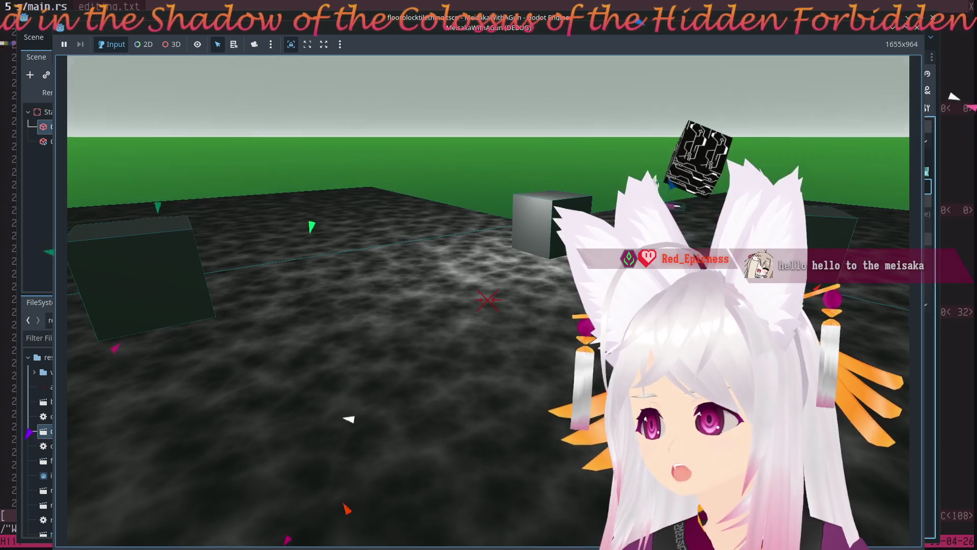
pyautogui.press('a')
pyautogui.press('d')
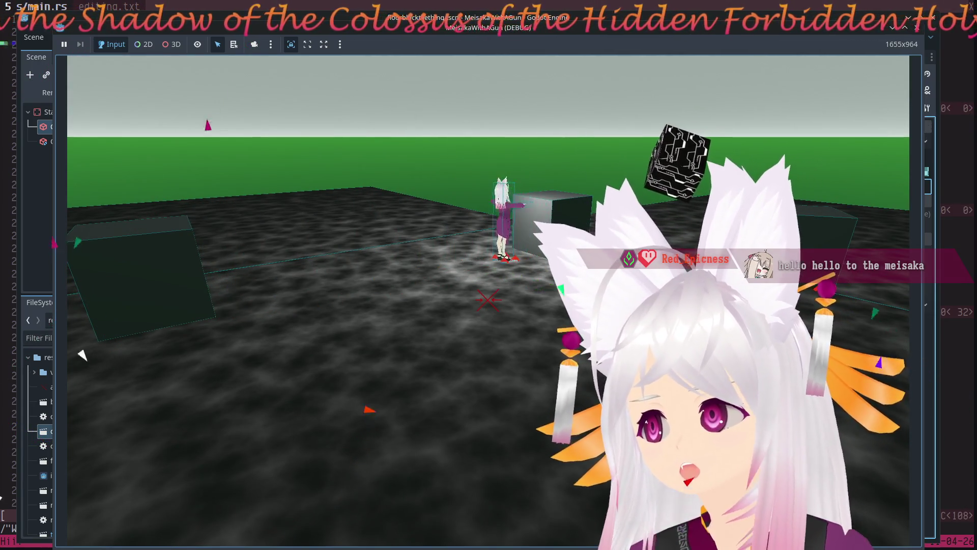
pyautogui.press('a')
pyautogui.press('d')
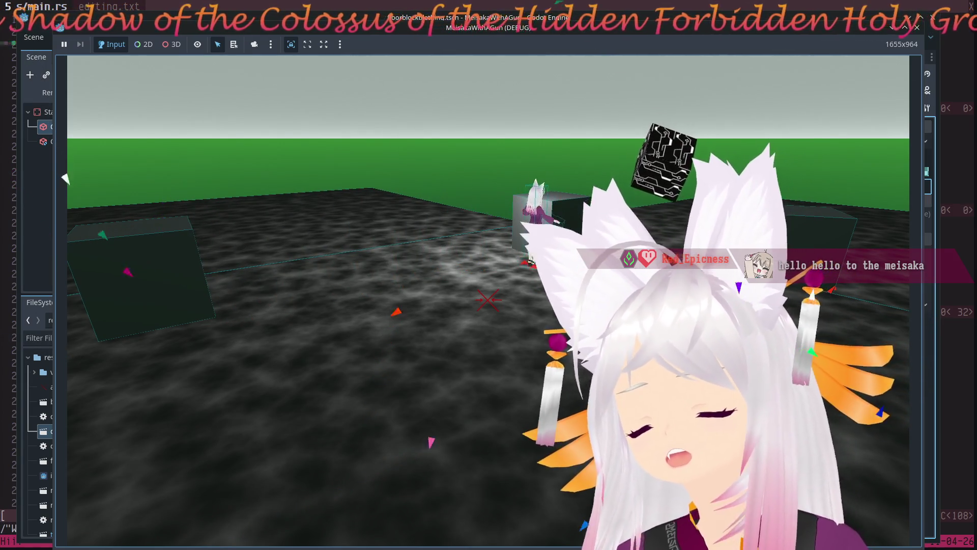
pyautogui.press('a')
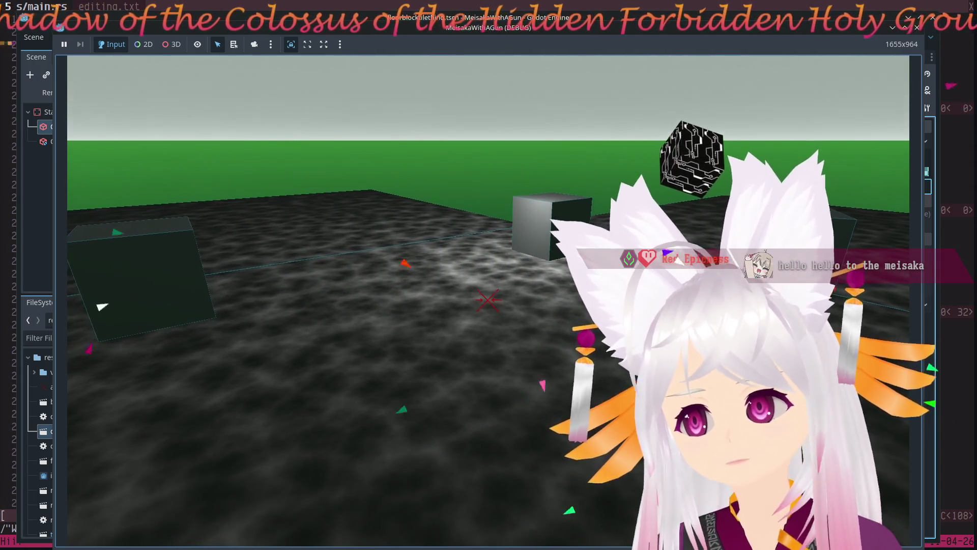
pyautogui.press('d')
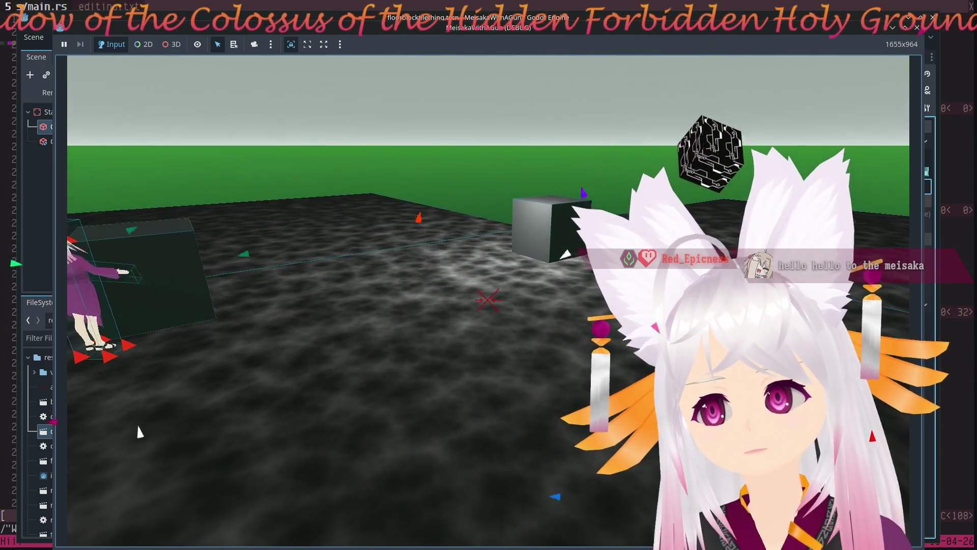
pyautogui.press('d')
pyautogui.press('d')
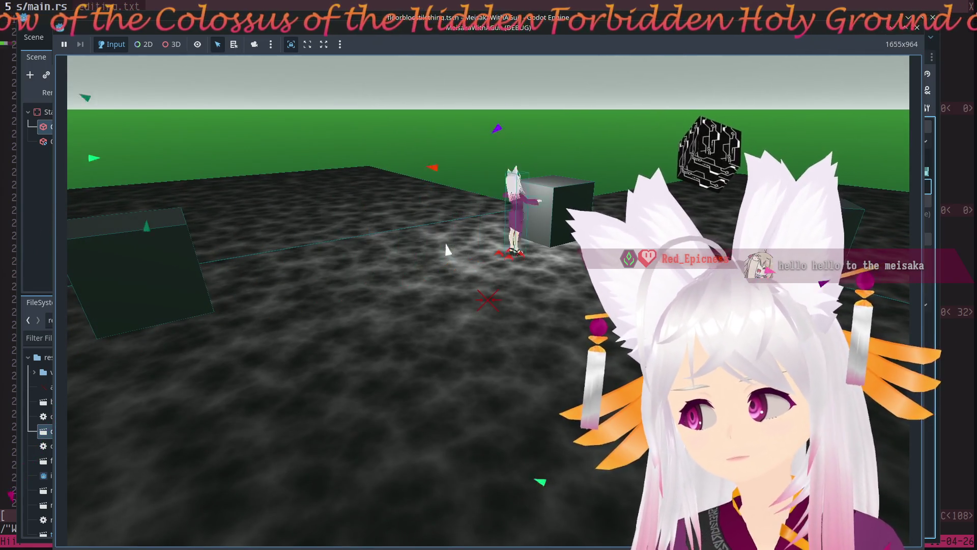
# Walk the character around the grey cube and right-hand block, then stop the game with F8.
pyautogui.press('a')
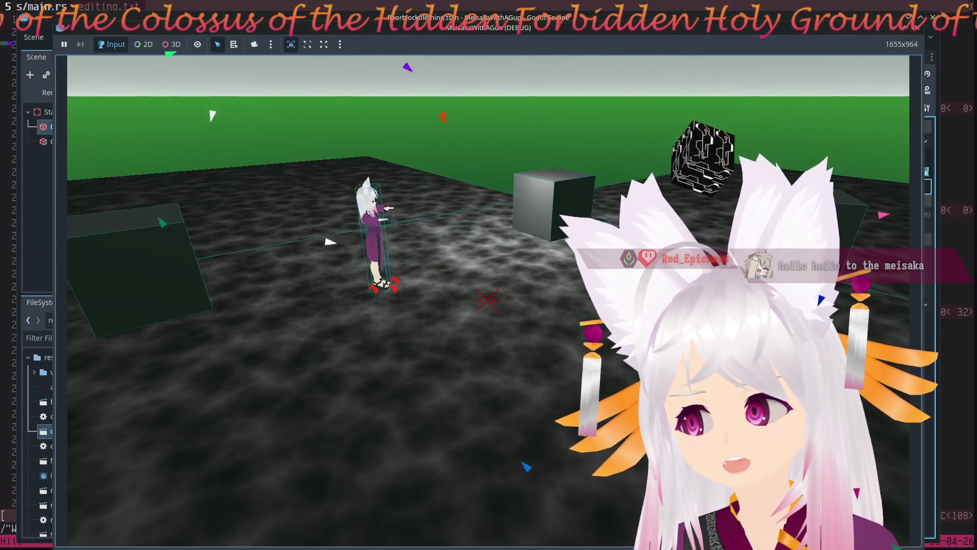
pyautogui.press('d')
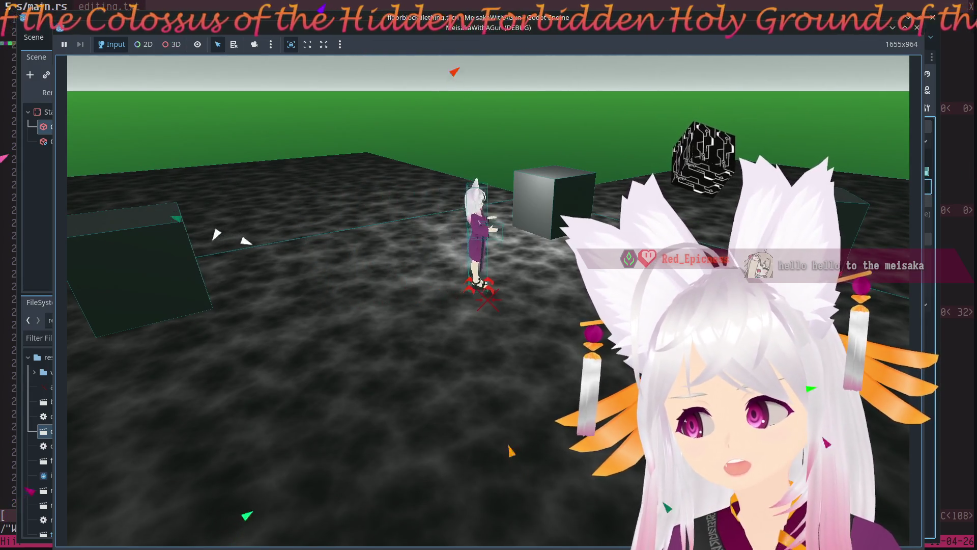
pyautogui.press('a')
pyautogui.press('d')
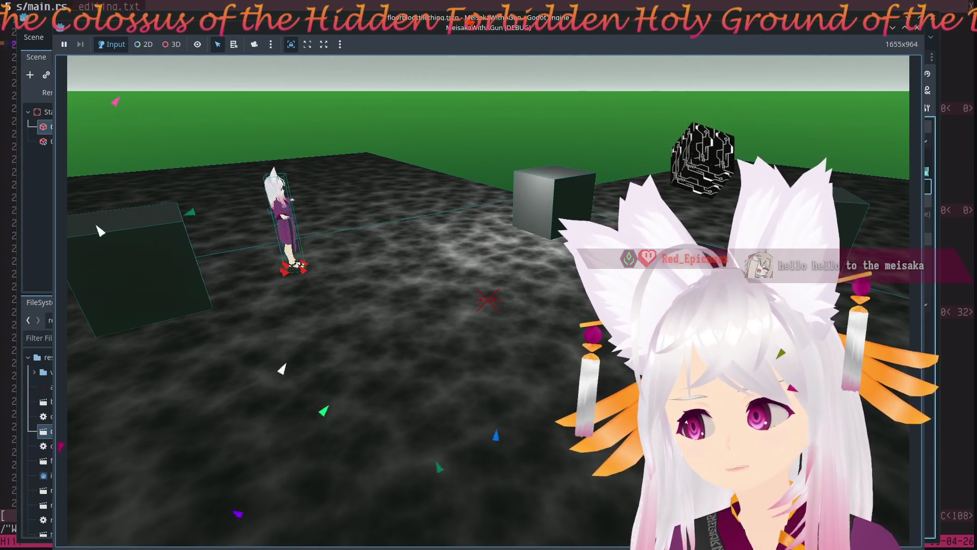
pyautogui.press('d')
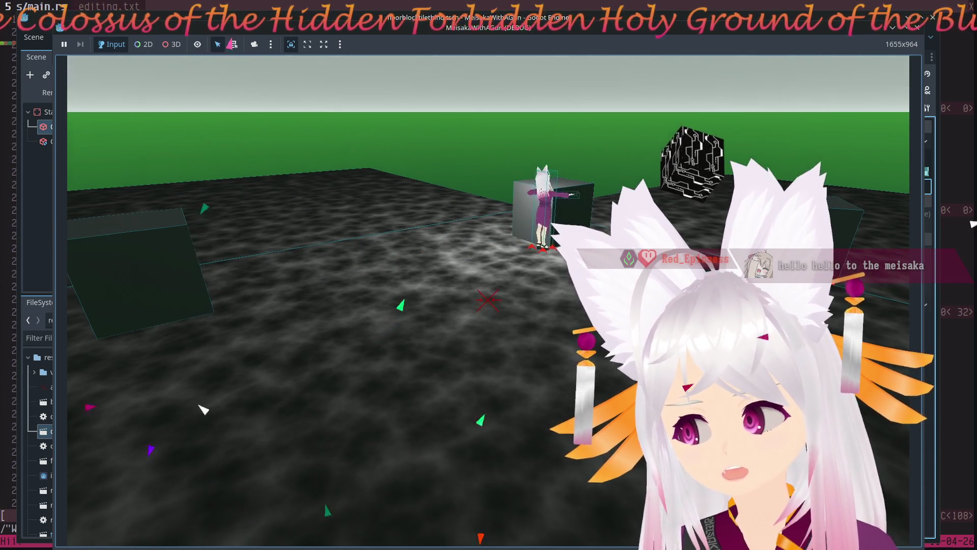
pyautogui.press('a')
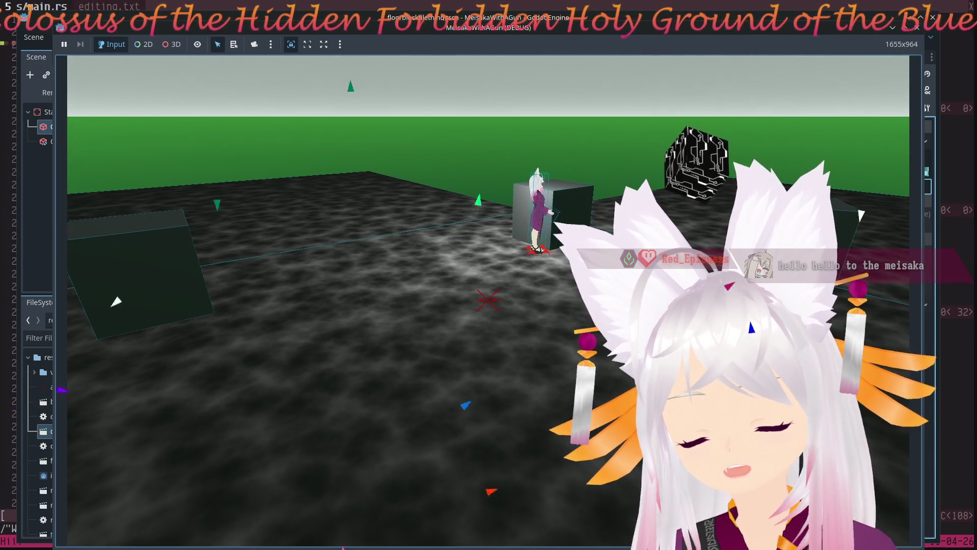
pyautogui.press('a')
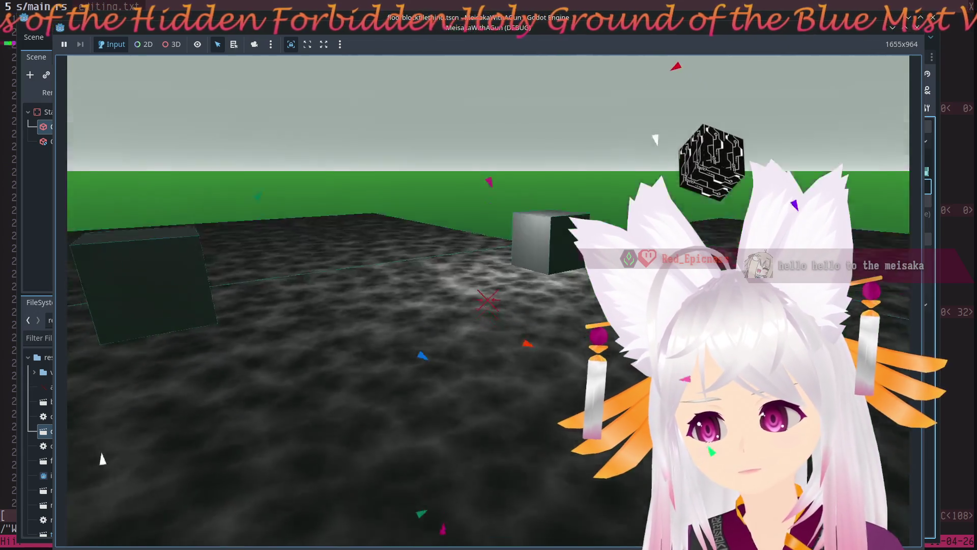
pyautogui.press('w')
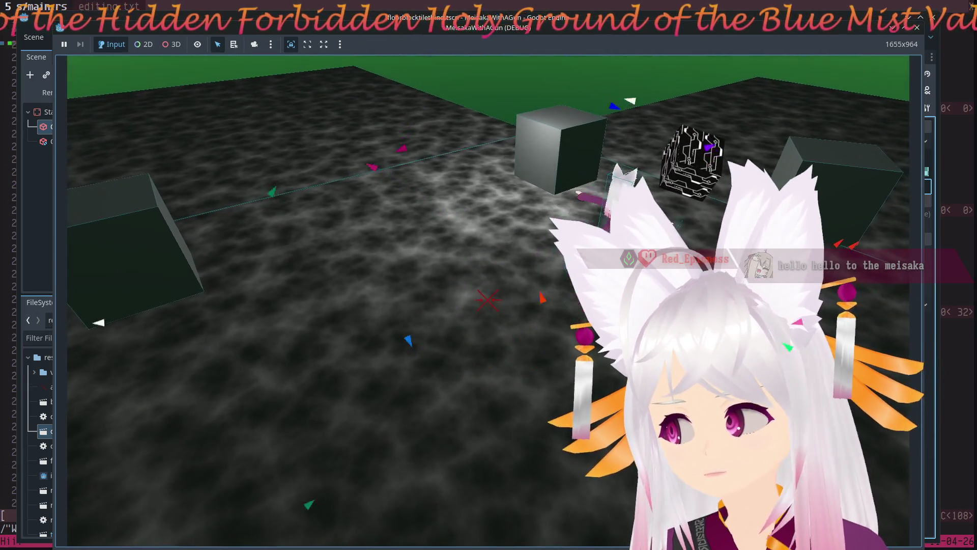
pyautogui.press('d')
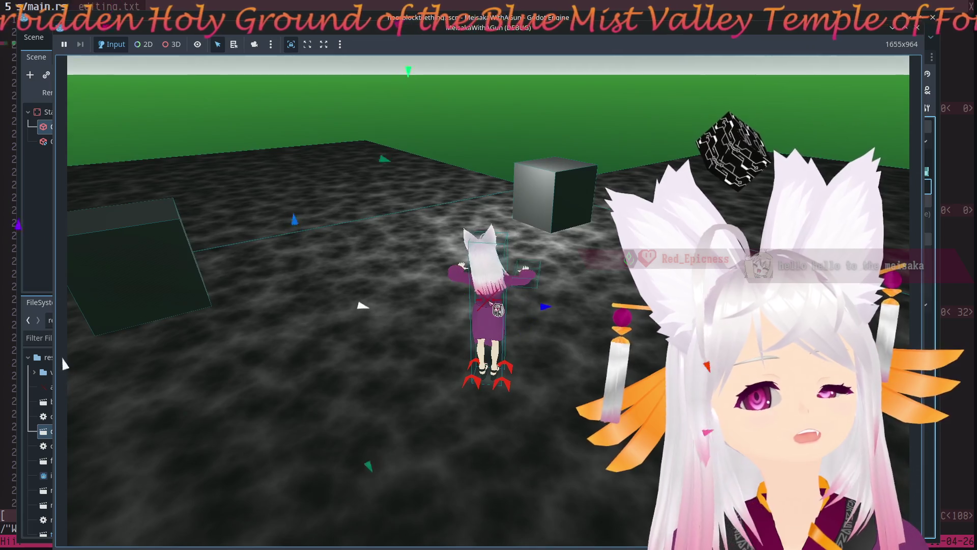
pyautogui.press('F8')
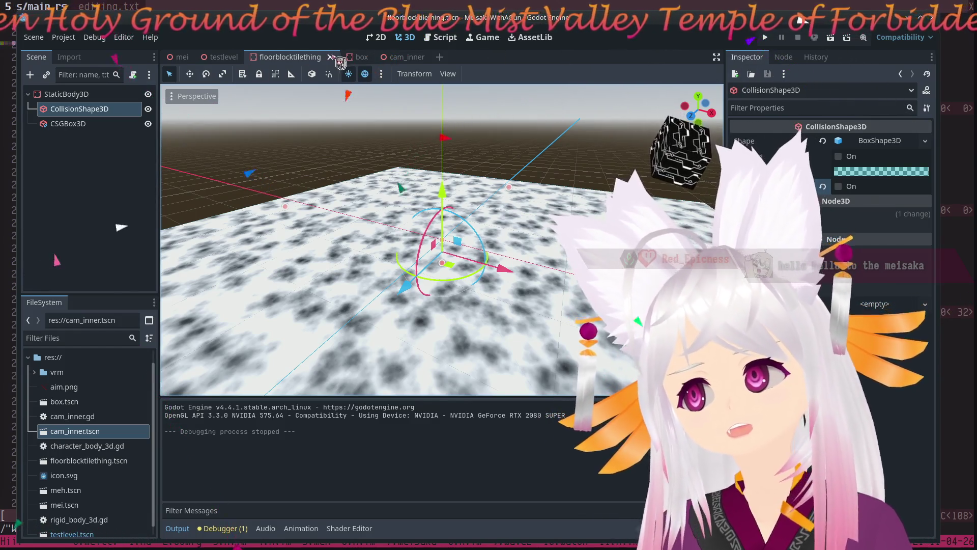
# In the box scene, turn off Debug Fill on the CollisionShape3D.
pyautogui.click(370, 62)
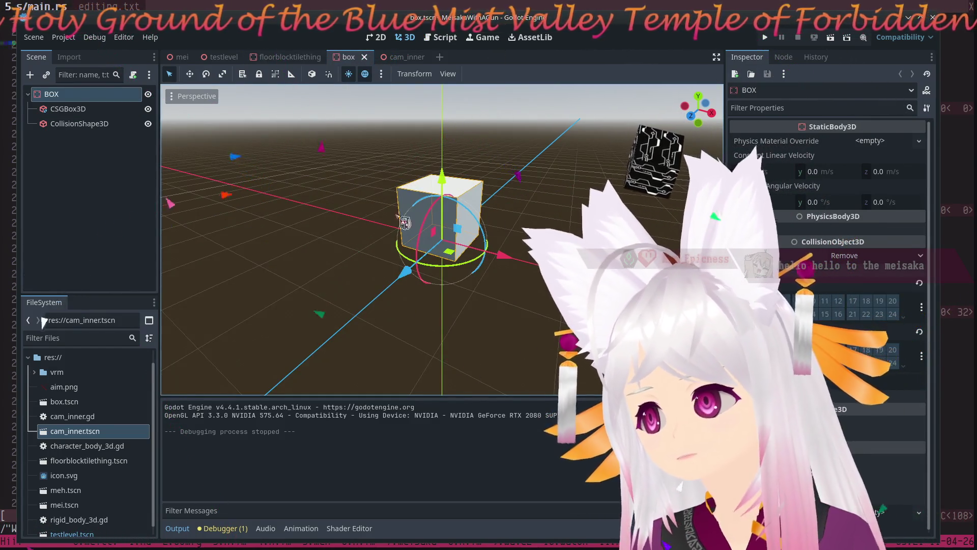
pyautogui.click(71, 109)
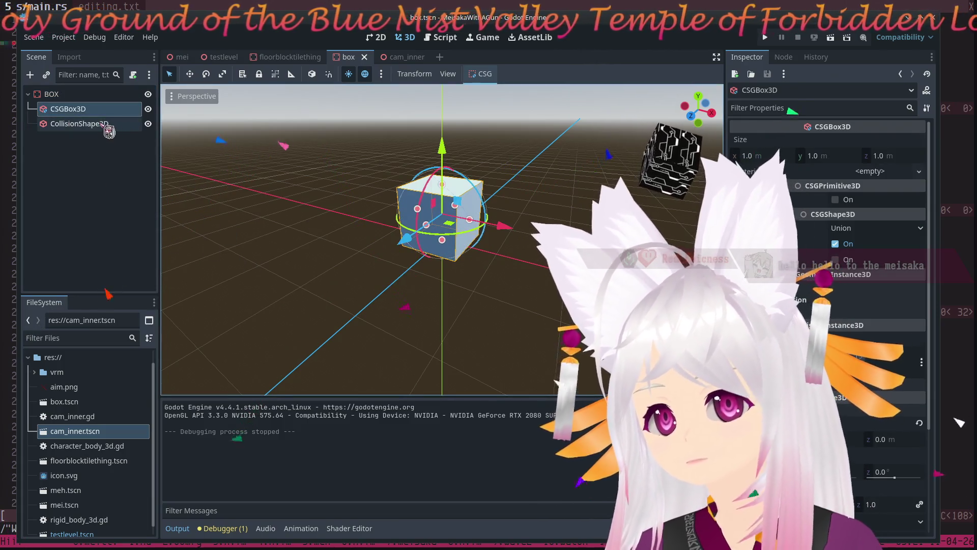
pyautogui.click(96, 123)
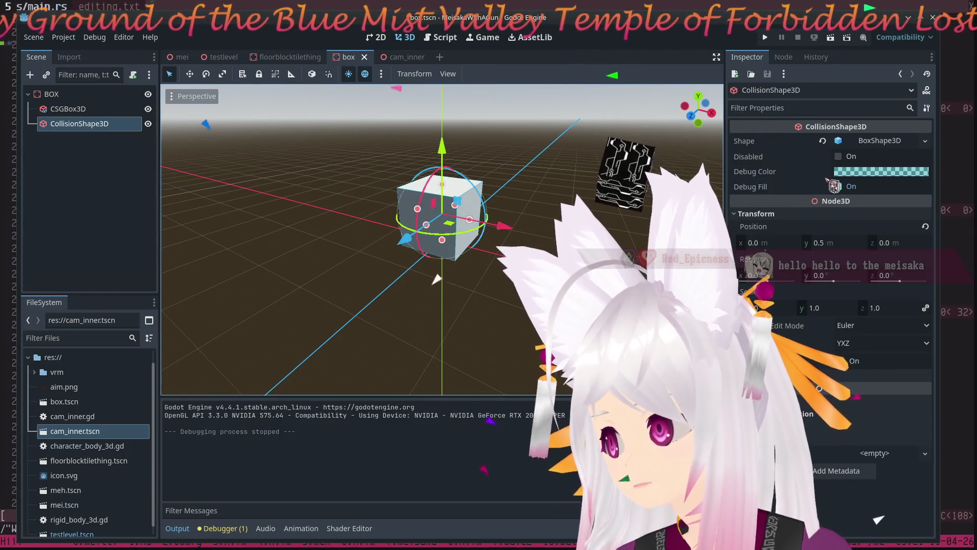
pyautogui.click(839, 186)
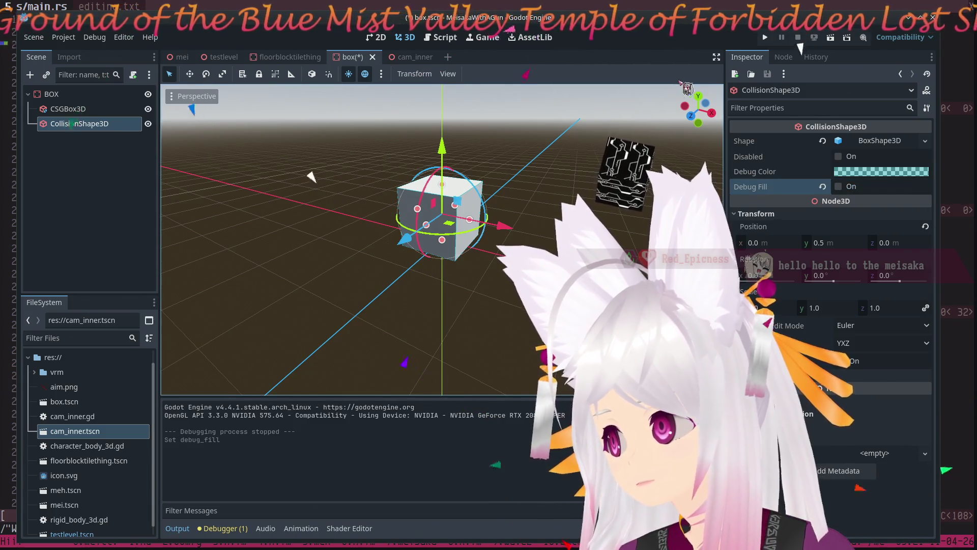
# Save and test-run the game, then stop it and return to testlevel.
pyautogui.click(765, 38)
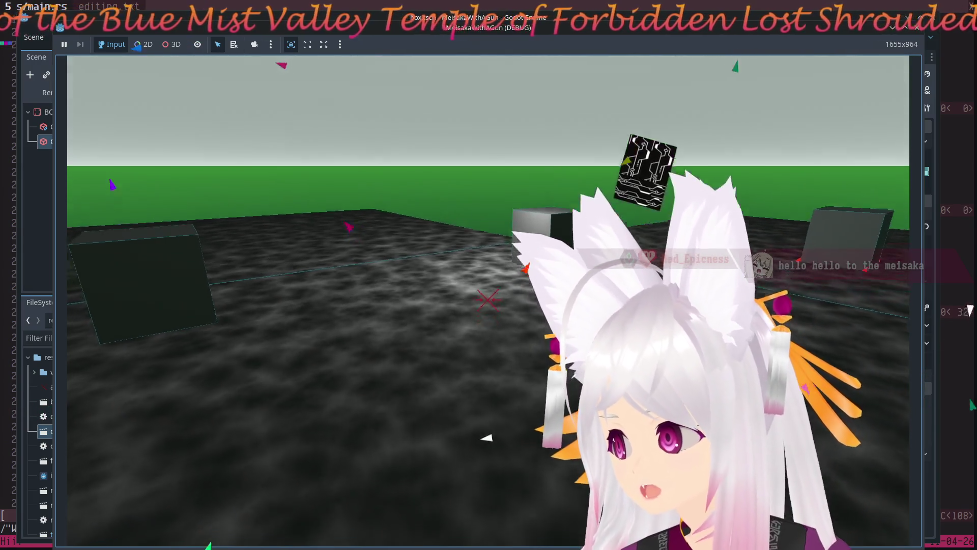
pyautogui.press('F8')
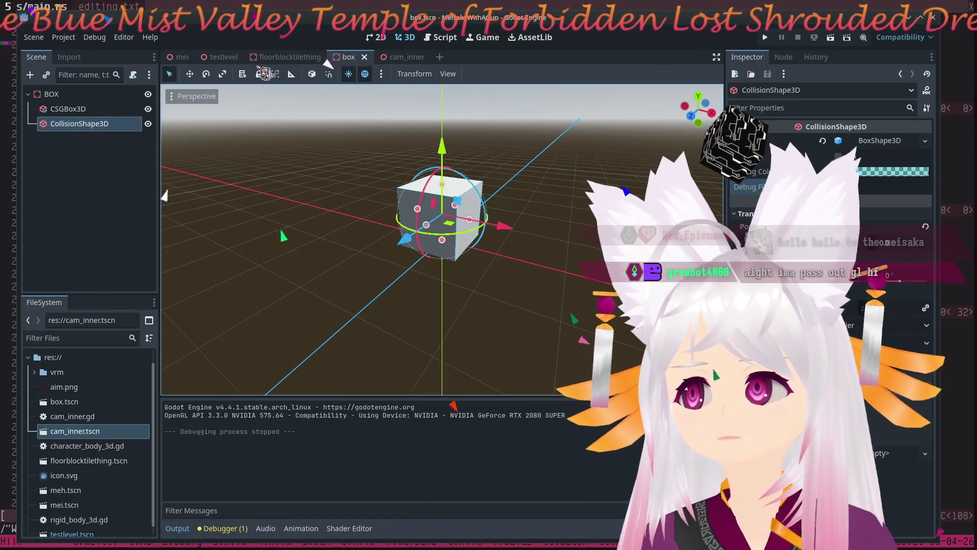
pyautogui.click(222, 57)
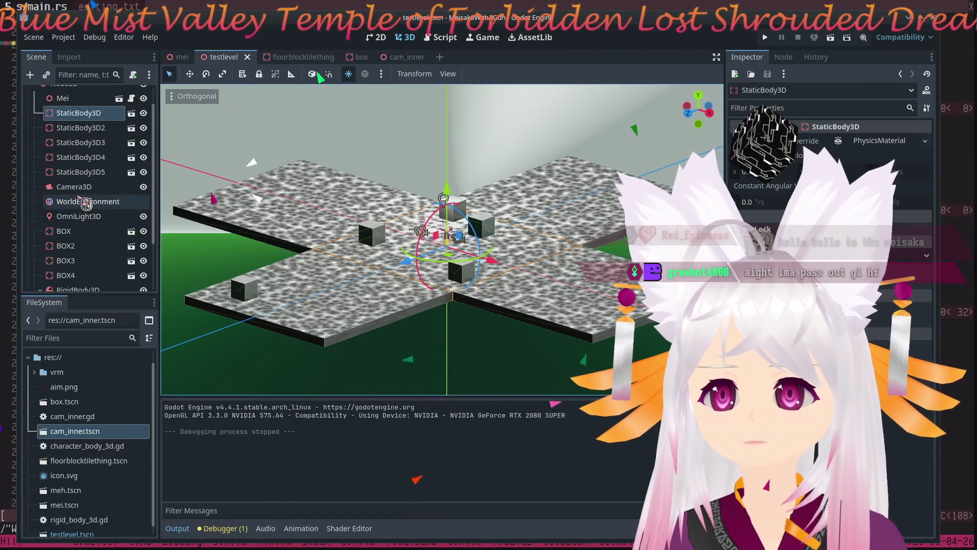
# Give the RigidBody3D's CollisionShape3D an orange debug colour and run the game.
pyautogui.scroll(-3, 81, 201)
pyautogui.click(83, 255)
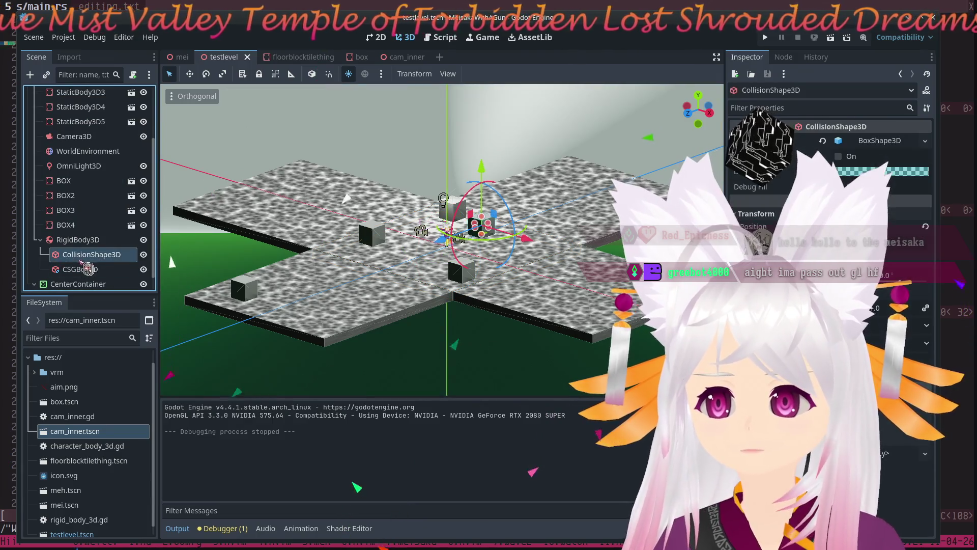
pyautogui.click(863, 172)
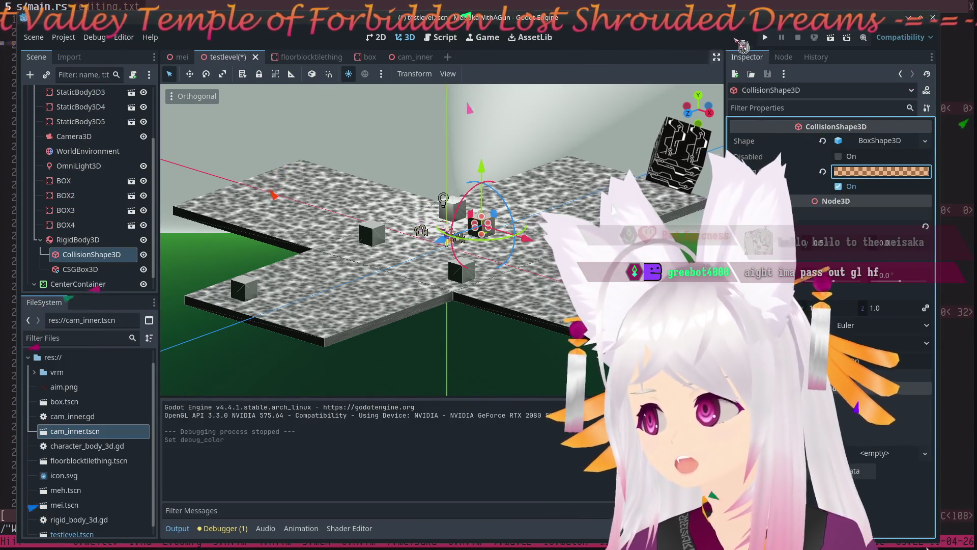
pyautogui.click(766, 38)
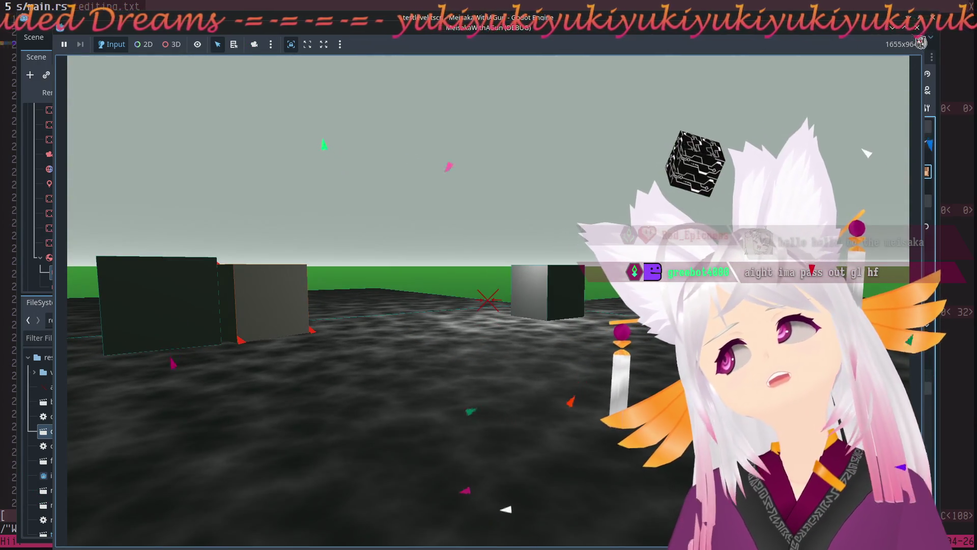
pyautogui.press('Escape')
# Switch the test level viewport to Perspective projection.
pyautogui.moveTo(421, 278)
pyautogui.mouseDown()
pyautogui.moveTo(509, 214)
pyautogui.moveTo(677, 119)
pyautogui.mouseUp()
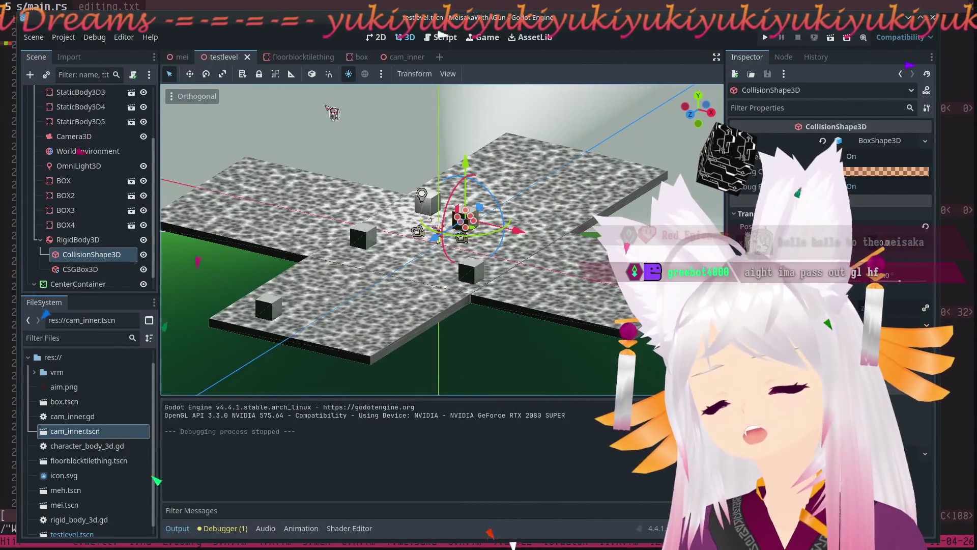
pyautogui.click(194, 97)
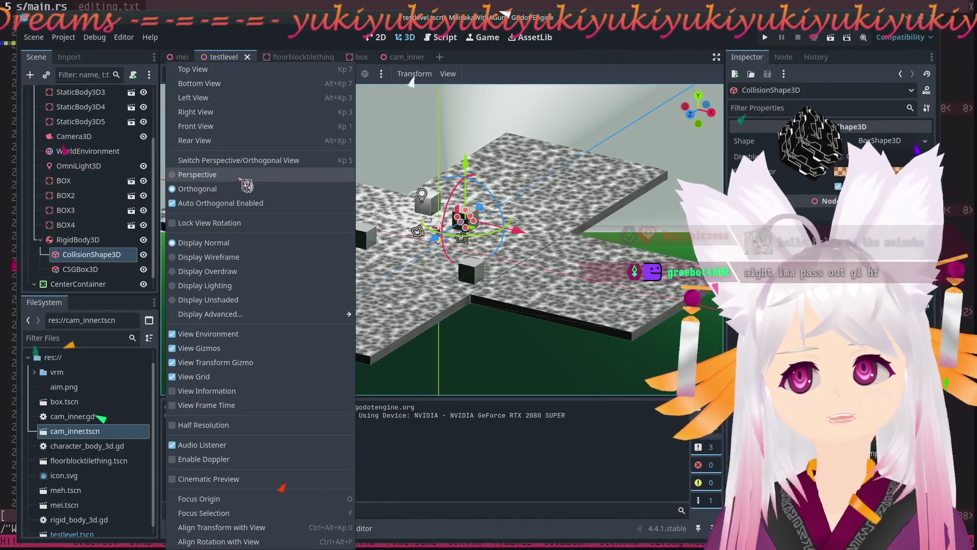
pyautogui.click(204, 176)
pyautogui.click(381, 129)
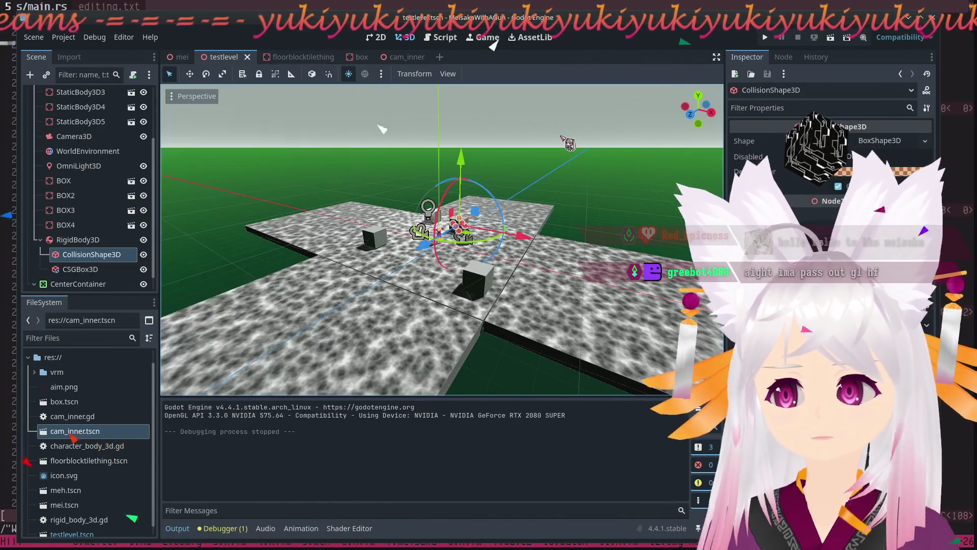
# Orbit and zoom the view down to Mei among the boxes, then clear the selection.
pyautogui.moveTo(493, 51); pyautogui.dragTo(483, 82)
pyautogui.moveTo(662, 107)
pyautogui.mouseDown()
pyautogui.moveTo(461, 195)
pyautogui.moveTo(389, 196)
pyautogui.mouseUp()
pyautogui.moveTo(379, 157)
pyautogui.mouseDown()
pyautogui.moveTo(493, 304)
pyautogui.moveTo(361, 140)
pyautogui.mouseUp()
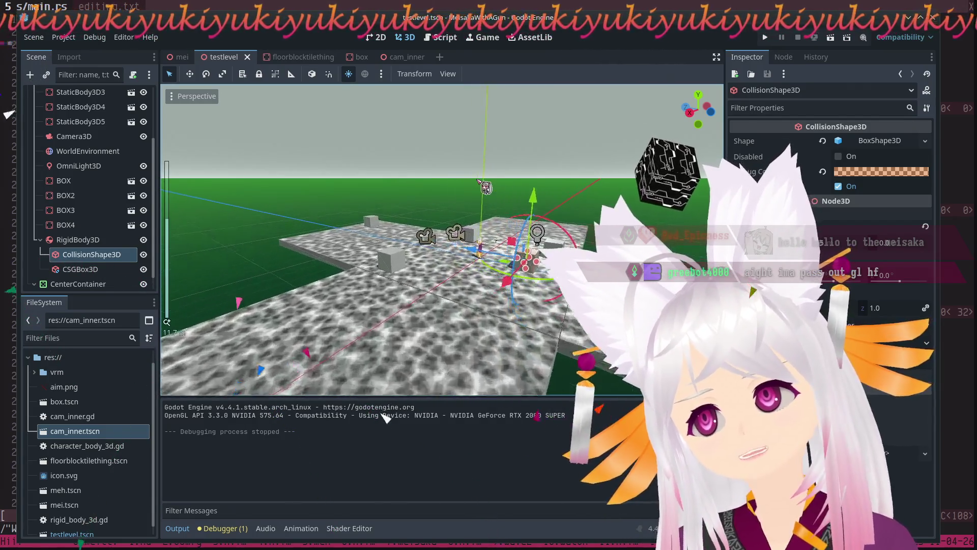
pyautogui.moveTo(443, 239)
pyautogui.mouseDown()
pyautogui.moveTo(488, 240)
pyautogui.moveTo(437, 208)
pyautogui.mouseUp()
pyautogui.moveTo(628, 114)
pyautogui.mouseDown()
pyautogui.moveTo(503, 177)
pyautogui.moveTo(493, 128)
pyautogui.moveTo(484, 204)
pyautogui.mouseUp()
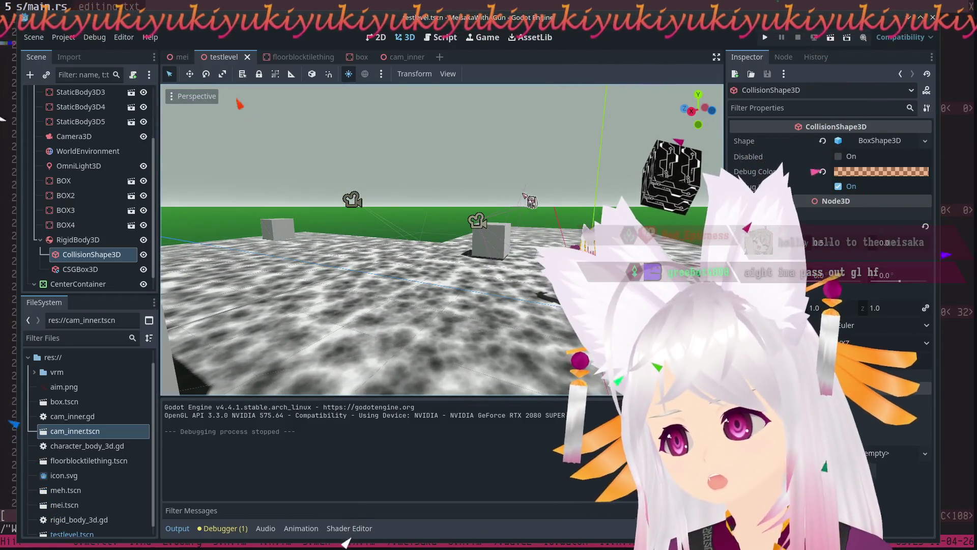
pyautogui.moveTo(240, 105); pyautogui.dragTo(216, 80)
pyautogui.moveTo(437, 240); pyautogui.dragTo(407, 229)
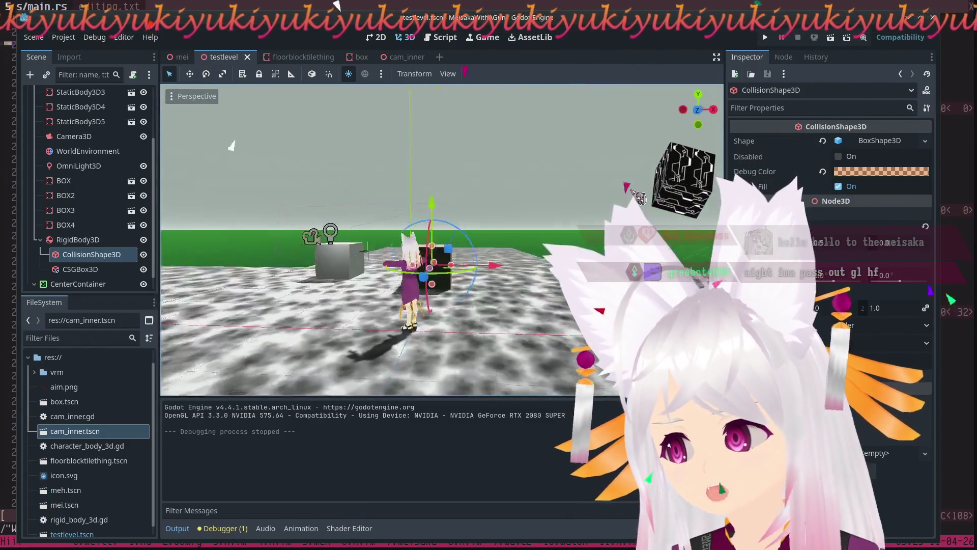
pyautogui.click(506, 191)
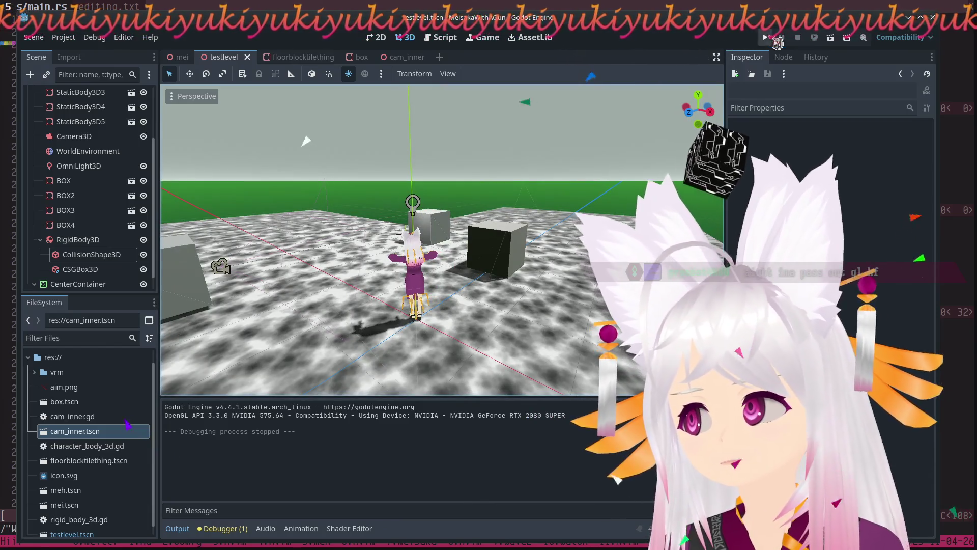
pyautogui.click(774, 40)
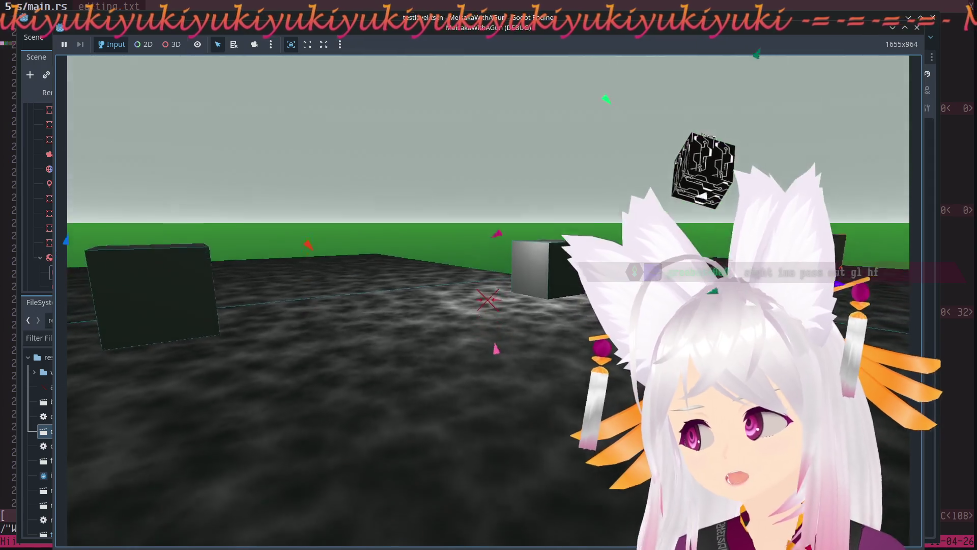
pyautogui.click(919, 28)
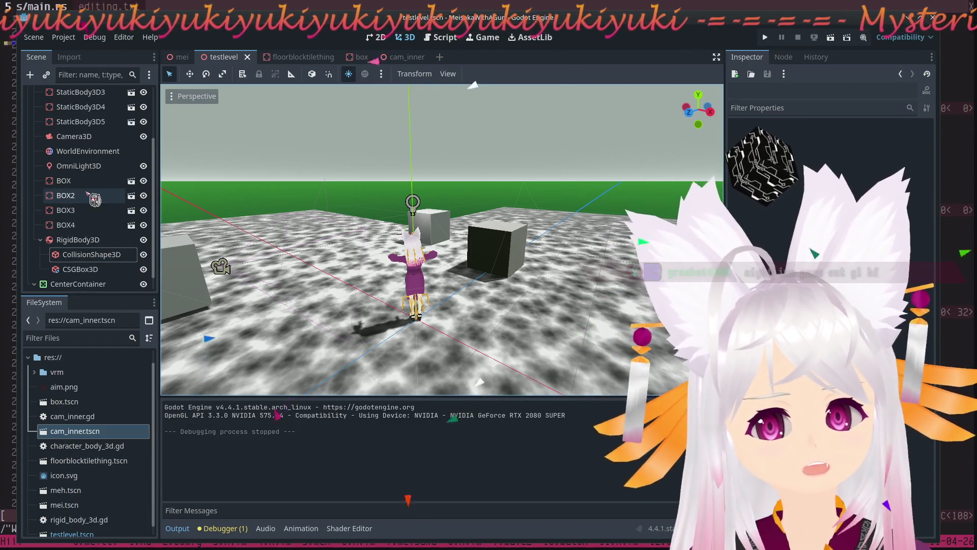
# From the mei scene, open the CamInner rig scene and select CamOuter and Camera3D.
pyautogui.scroll(3, 95, 200)
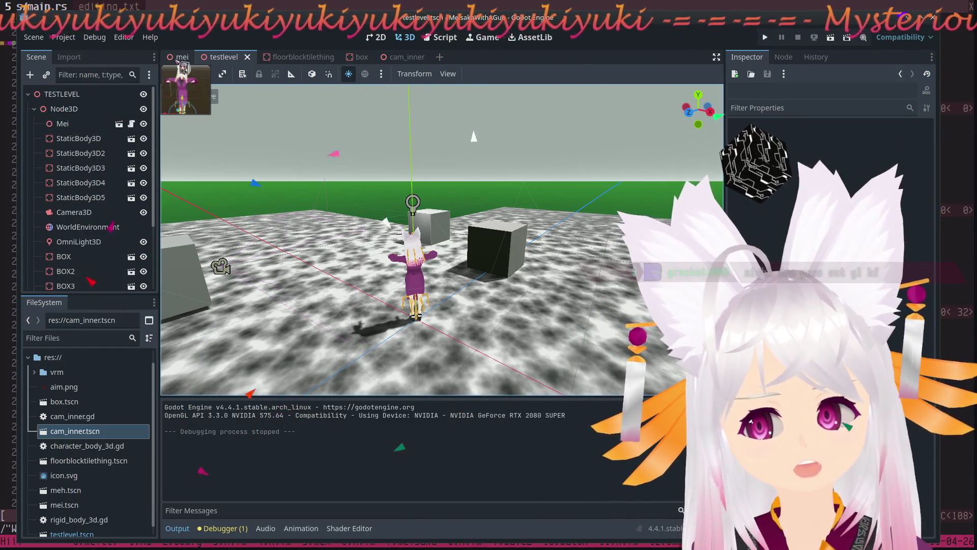
pyautogui.click(181, 58)
pyautogui.scroll(3, 105, 157)
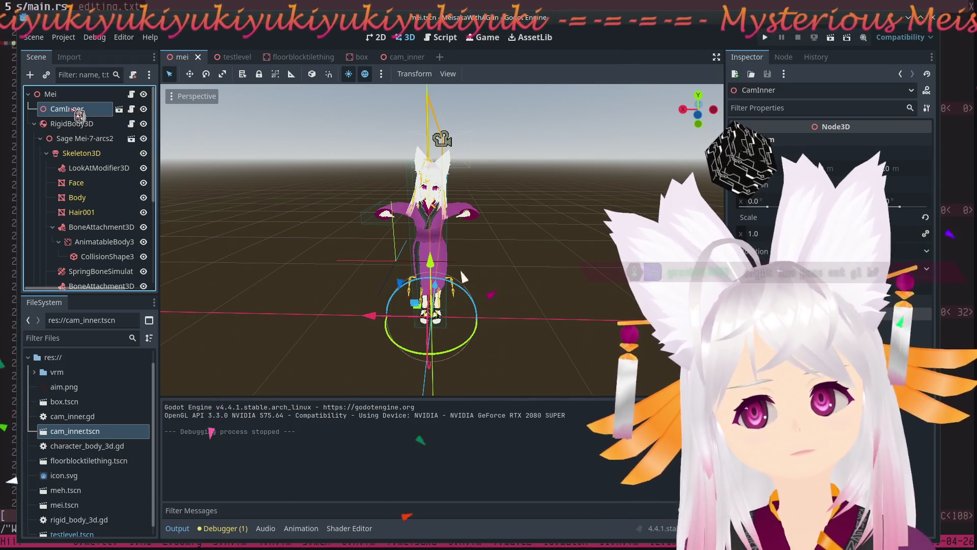
pyautogui.click(121, 110)
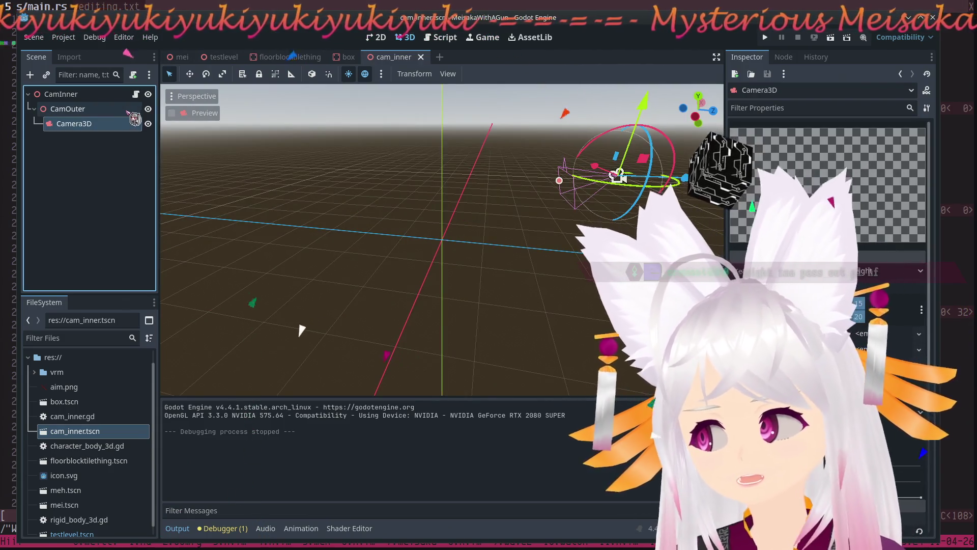
pyautogui.moveTo(509, 251)
pyautogui.mouseDown()
pyautogui.moveTo(411, 257)
pyautogui.moveTo(254, 239)
pyautogui.mouseUp()
pyautogui.click(67, 110)
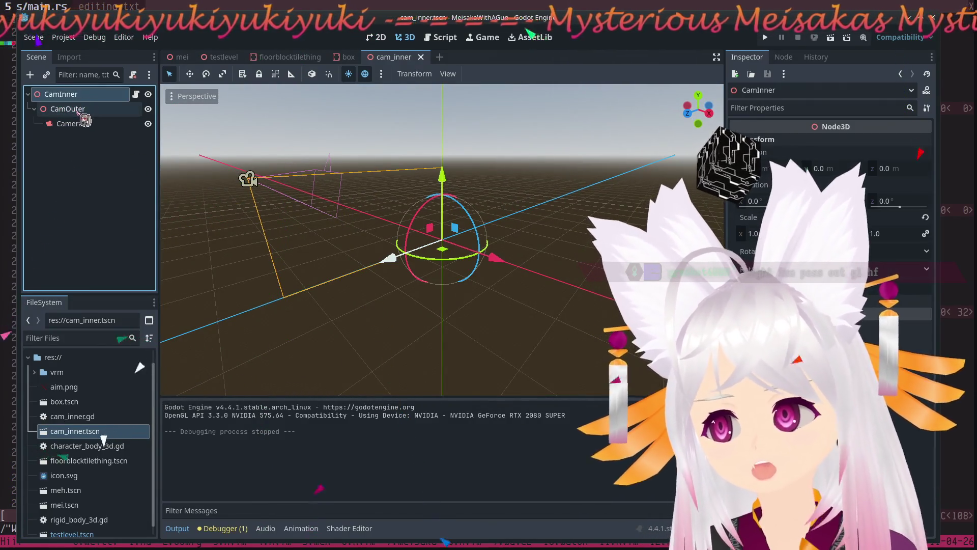
pyautogui.click(81, 125)
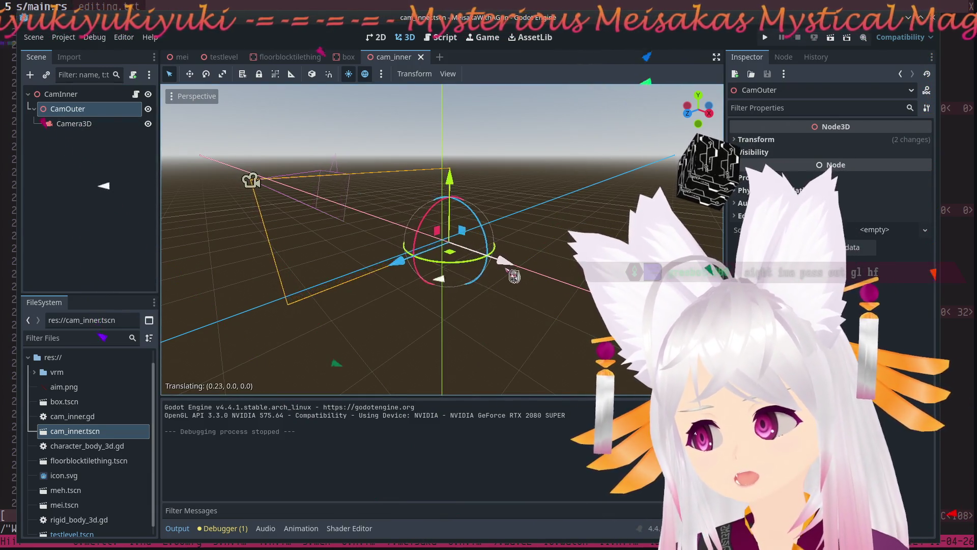
# Run and stop the game twice to test the new camera offset, then return to mei.
pyautogui.press('F5')
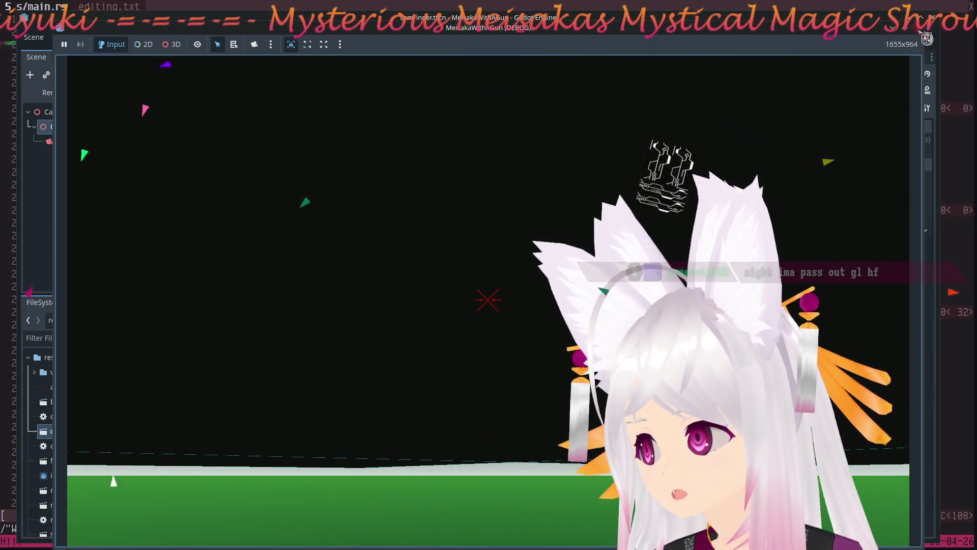
pyautogui.press('Escape')
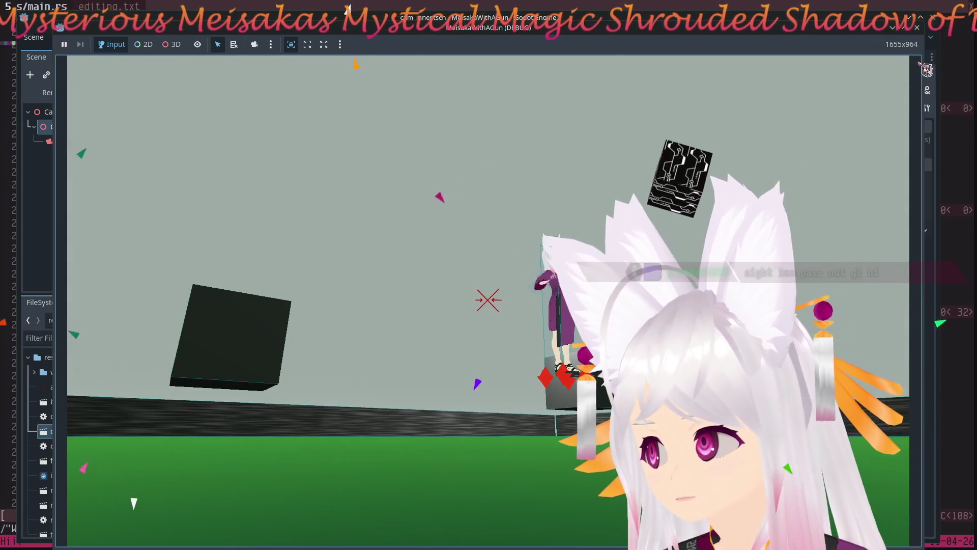
pyautogui.press('Escape')
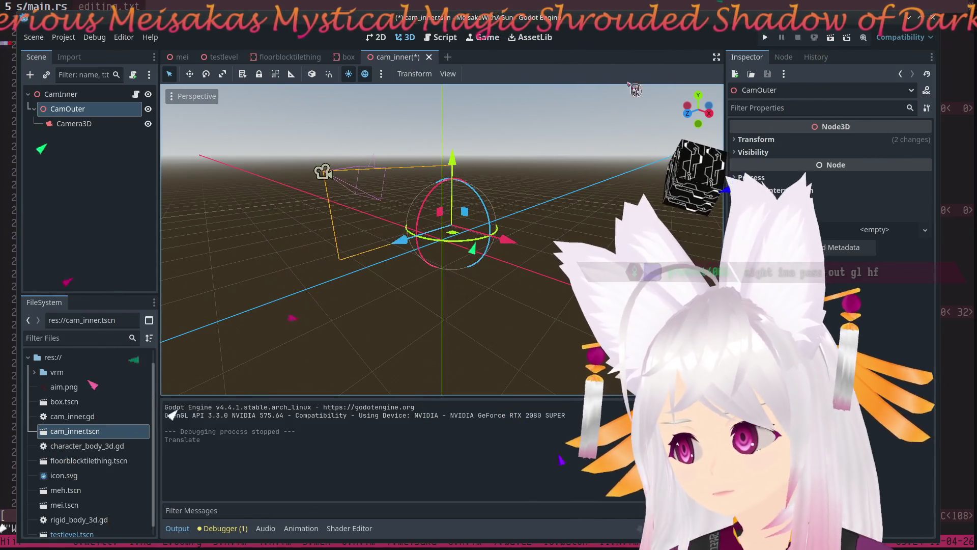
pyautogui.press('F5')
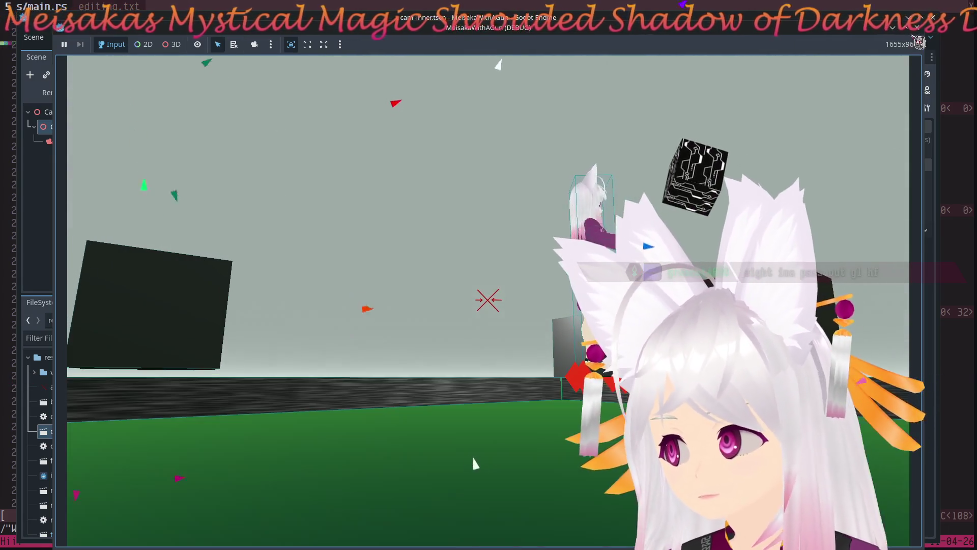
pyautogui.press('Escape')
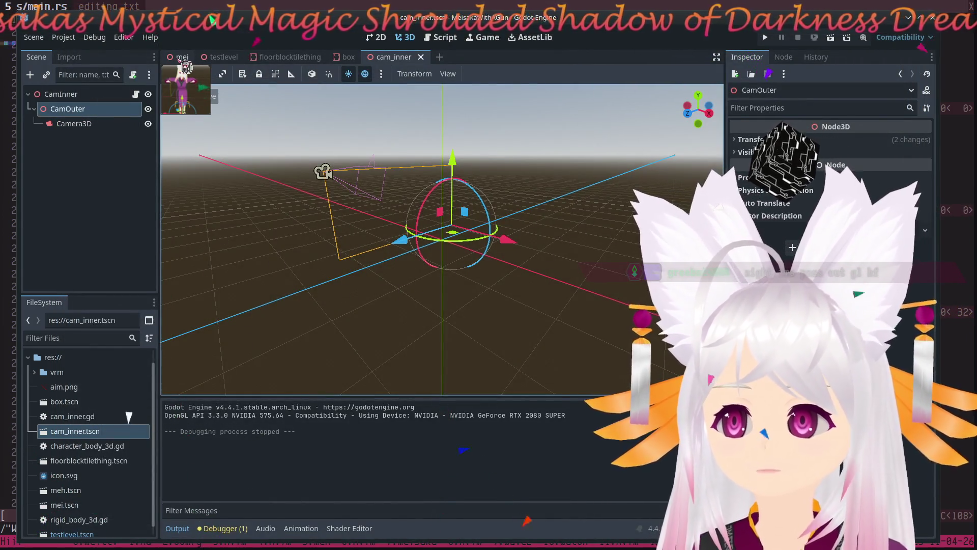
pyautogui.click(183, 58)
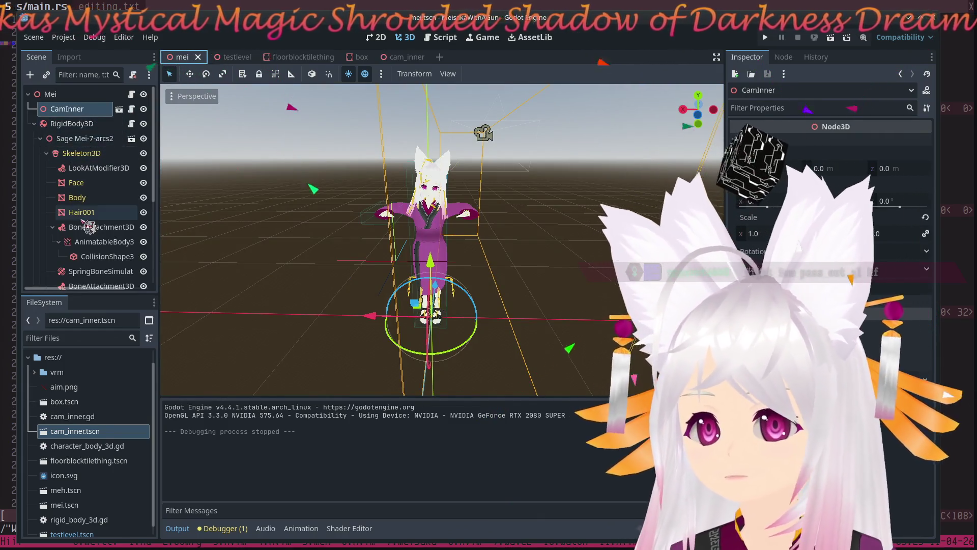
# Scroll down the mei scene tree before the game launches.
pyautogui.scroll(-4, 89, 227)
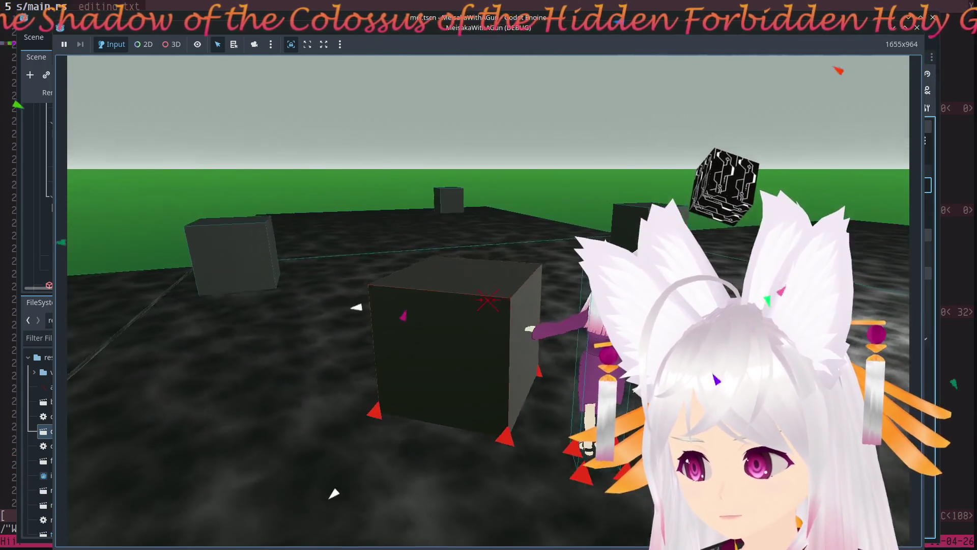
# Walk Mei across the floor up to the dark boxes, then stop the game.
pyautogui.press('w')
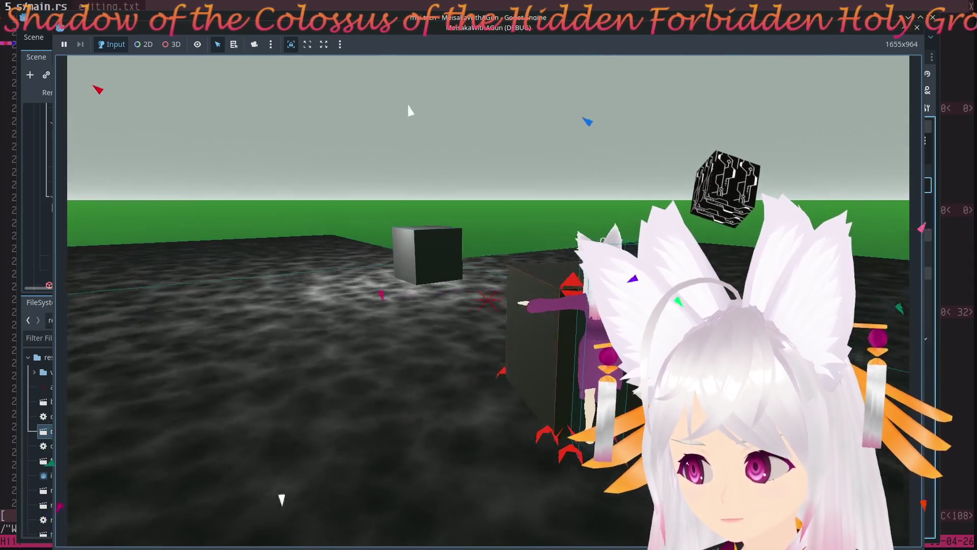
pyautogui.press('w')
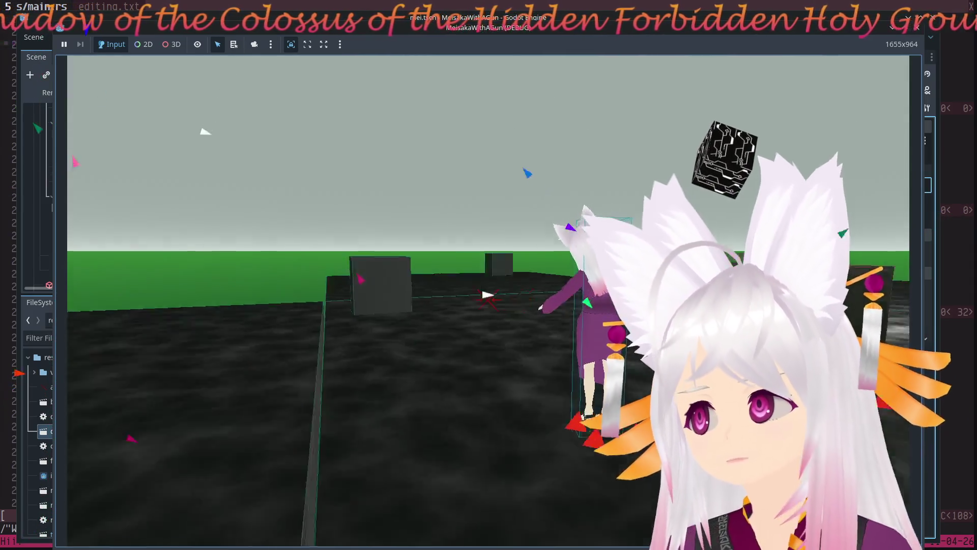
pyautogui.press('w')
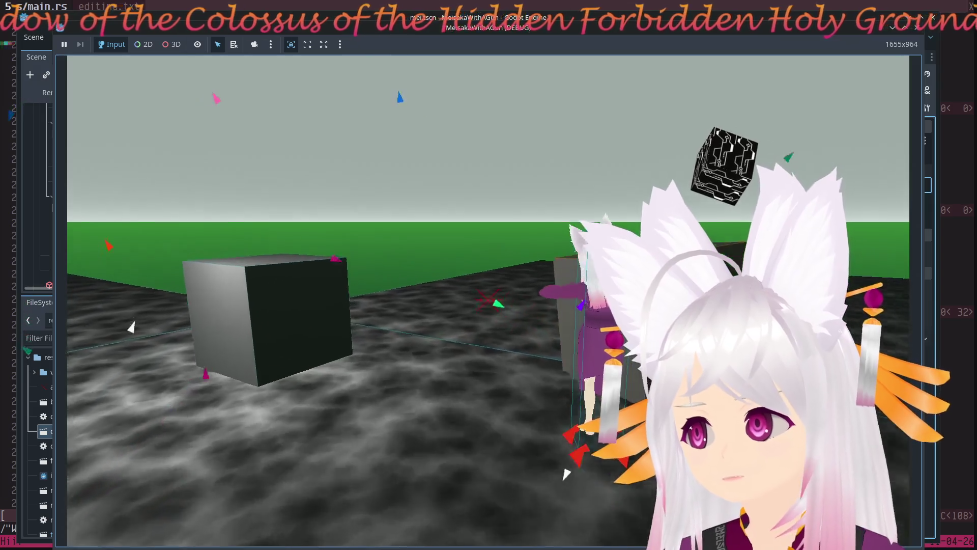
pyautogui.press('w')
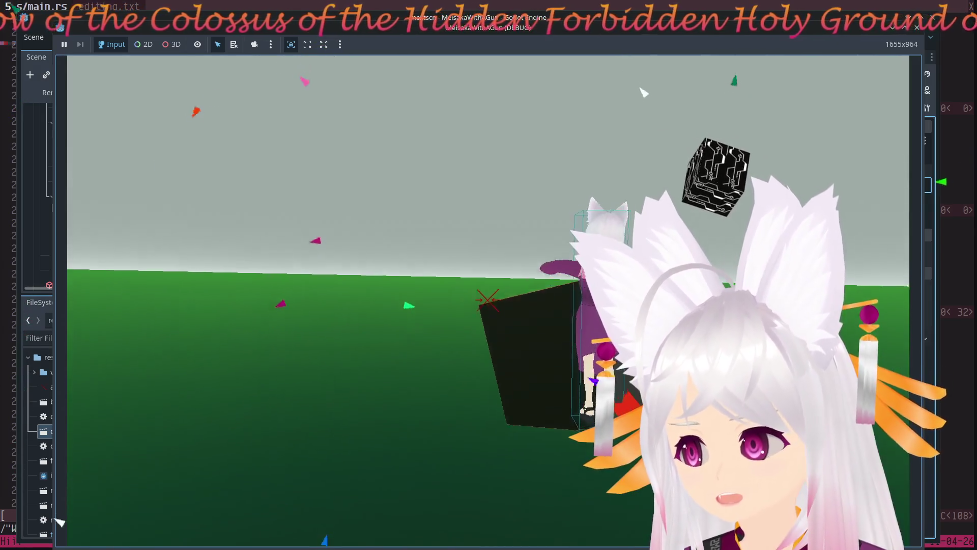
pyautogui.press('w')
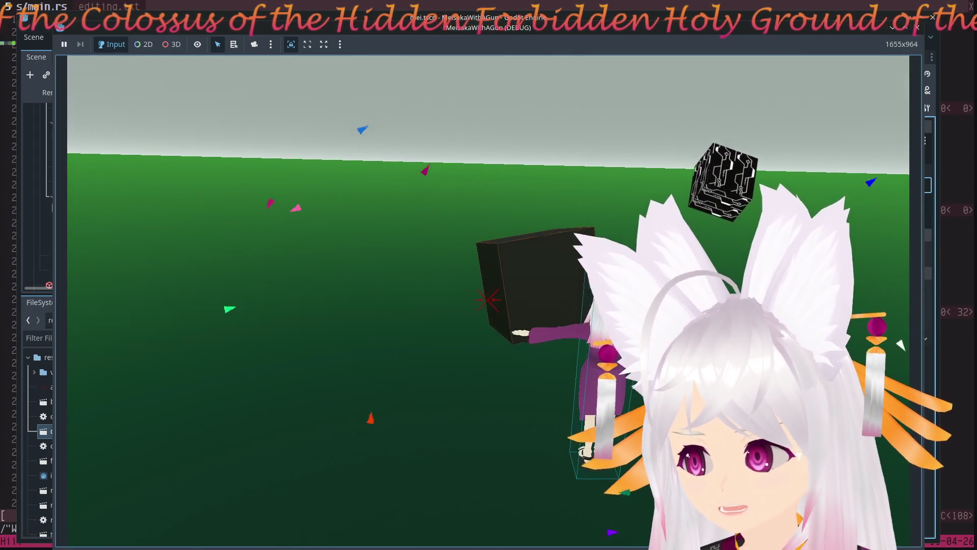
pyautogui.press('w')
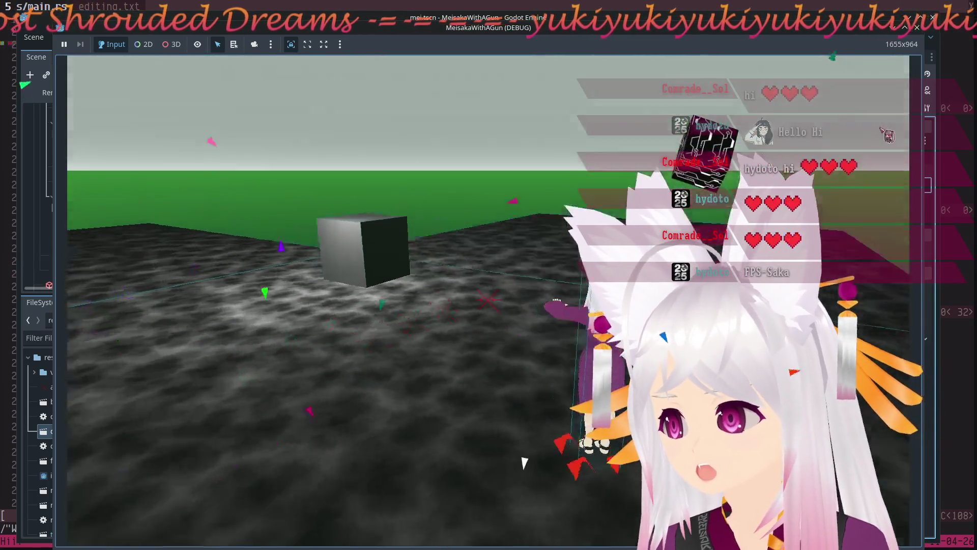
pyautogui.press('F8')
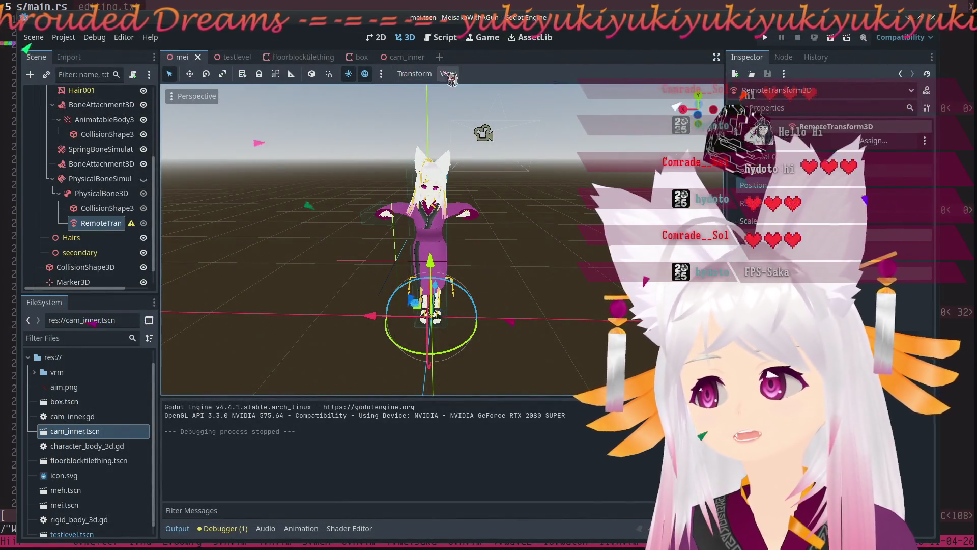
# Open the cam_inner scene and orbit the viewport around the camera rig.
pyautogui.click(392, 58)
pyautogui.moveTo(530, 317)
pyautogui.mouseDown()
pyautogui.moveTo(443, 299)
pyautogui.moveTo(436, 323)
pyautogui.moveTo(436, 308)
pyautogui.mouseUp()
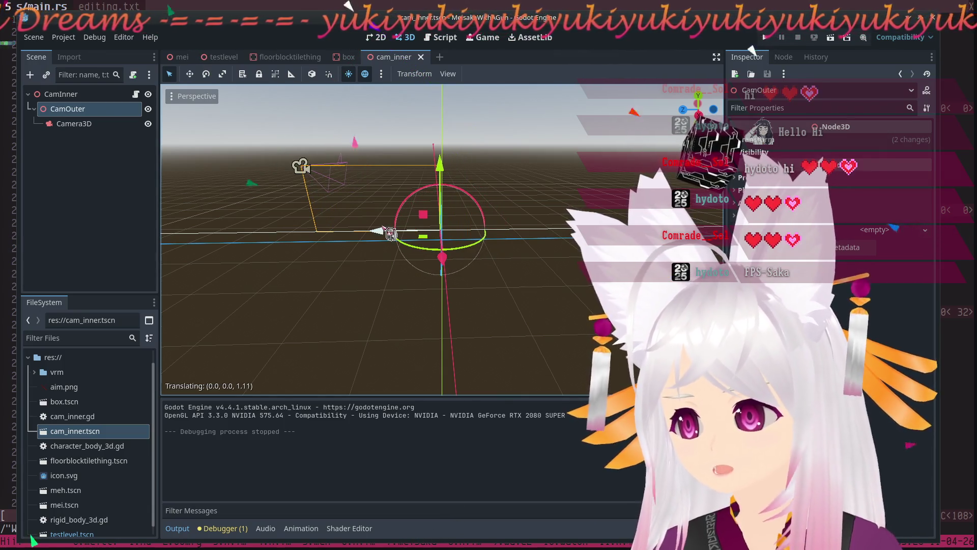
pyautogui.moveTo(390, 234)
pyautogui.mouseDown()
pyautogui.moveTo(437, 338)
pyautogui.moveTo(539, 331)
pyautogui.moveTo(497, 358)
pyautogui.moveTo(450, 300)
pyautogui.mouseUp()
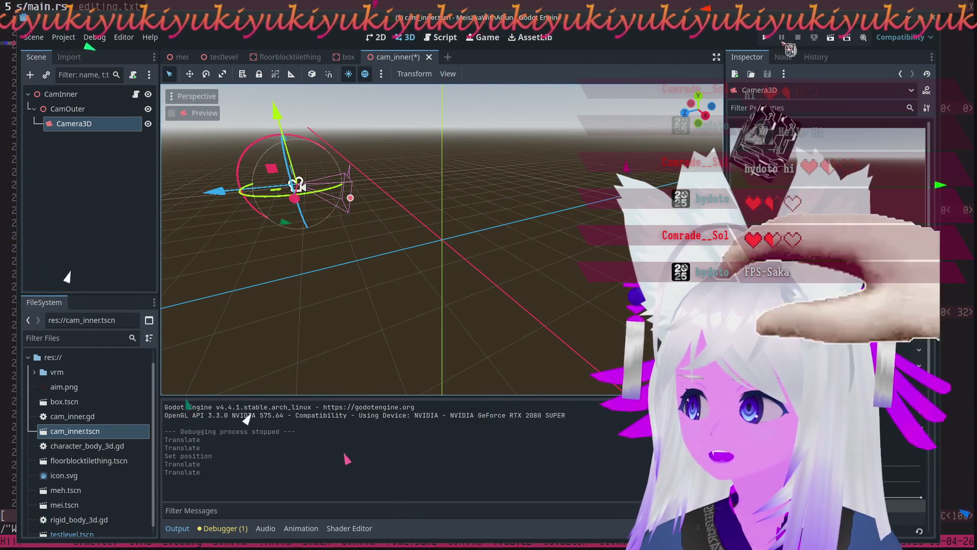
# Save the camera scene and run the game to view the new offset, then stop it.
pyautogui.press('F5')
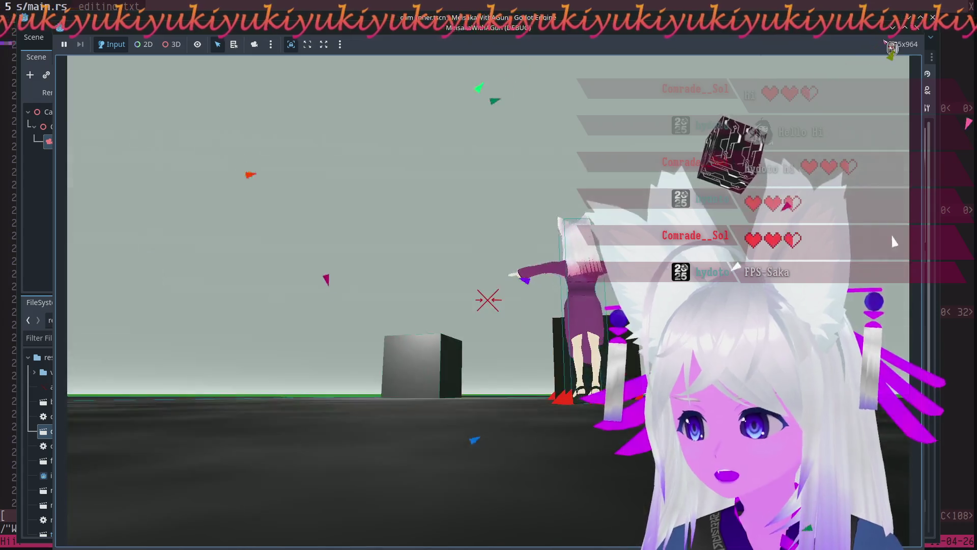
pyautogui.press('Escape')
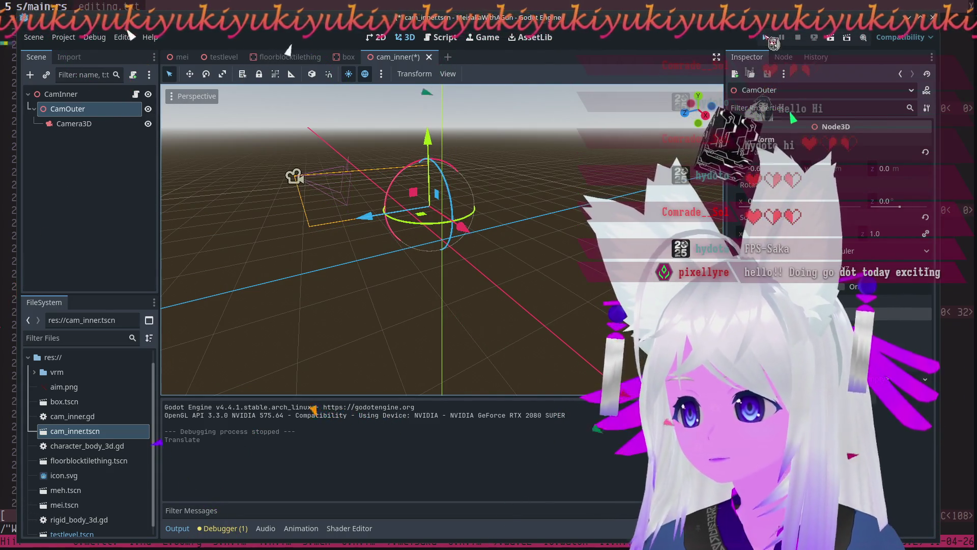
# Launch the project again to test the CamOuter pivot raised 0.148 on Y.
pyautogui.click(766, 37)
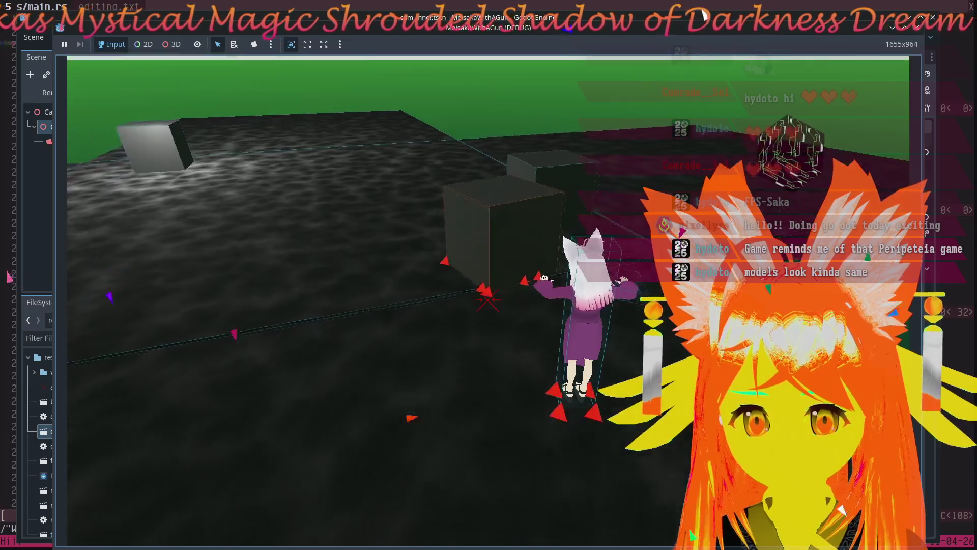
# Walk Mei forward toward the cubes and swing the camera left around her to reveal more boxes.
pyautogui.press('w')
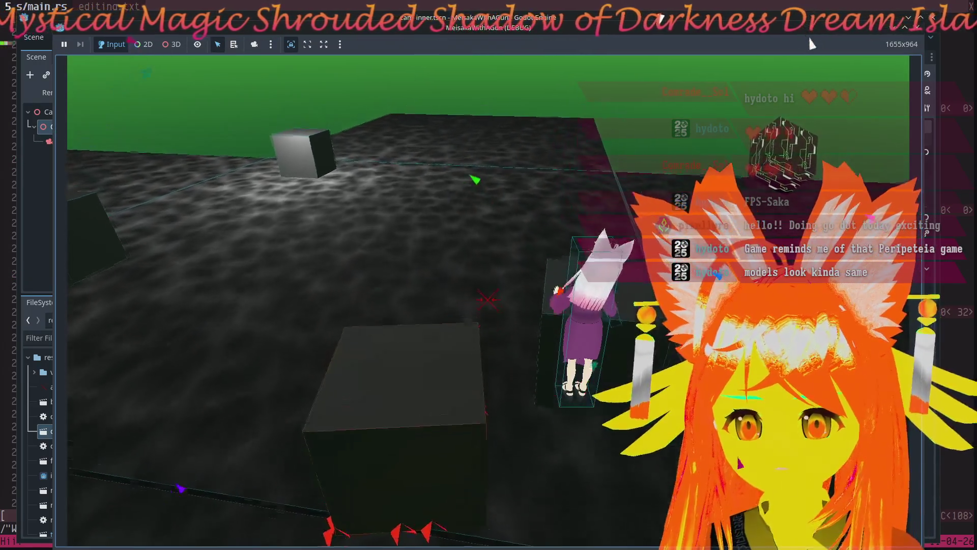
pyautogui.press('a')
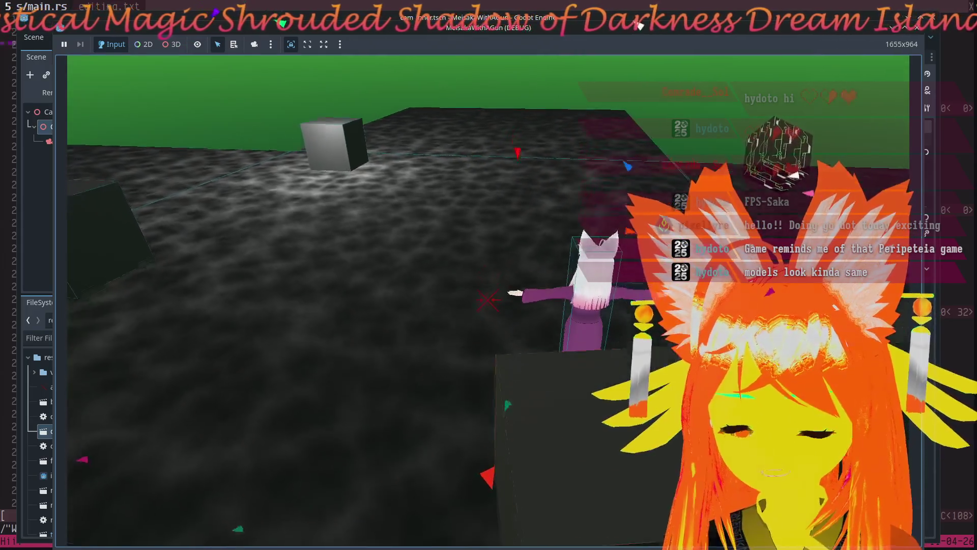
pyautogui.press('a')
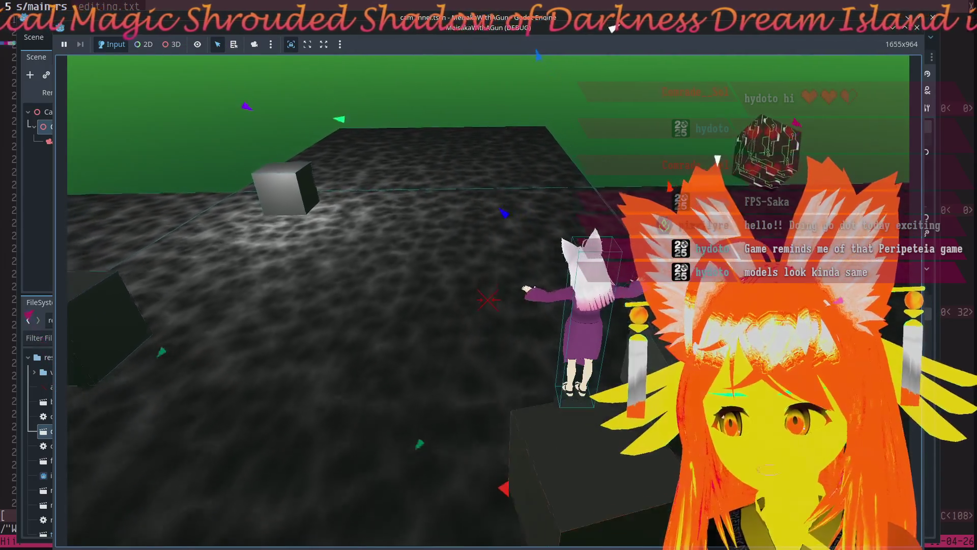
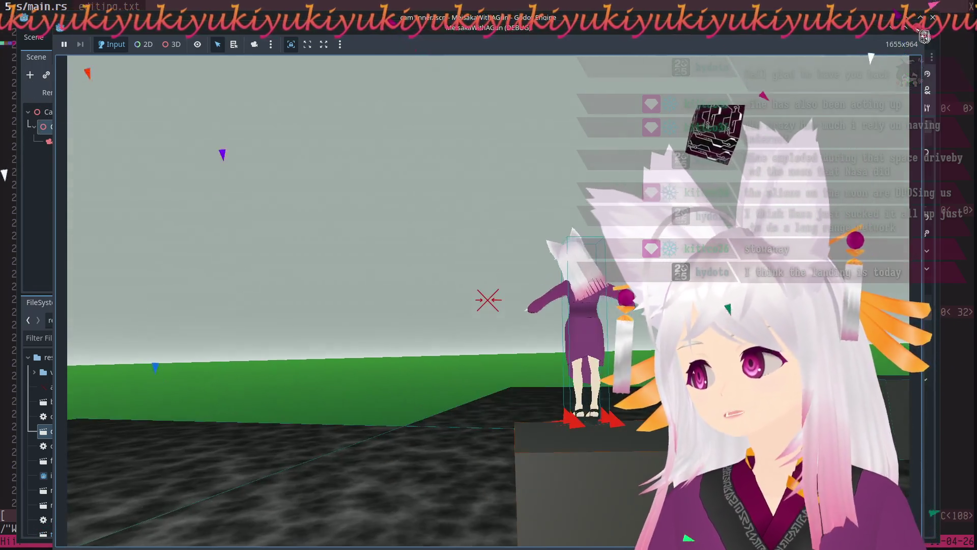
# Stop the game, switch to the mei scene and select RigidBody3D to review its physics settings.
pyautogui.click(933, 17)
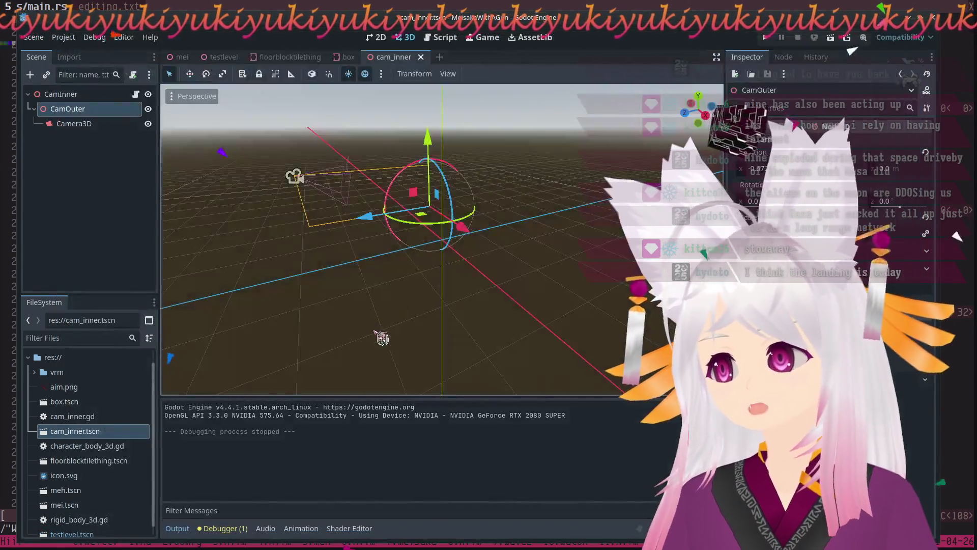
pyautogui.click(192, 61)
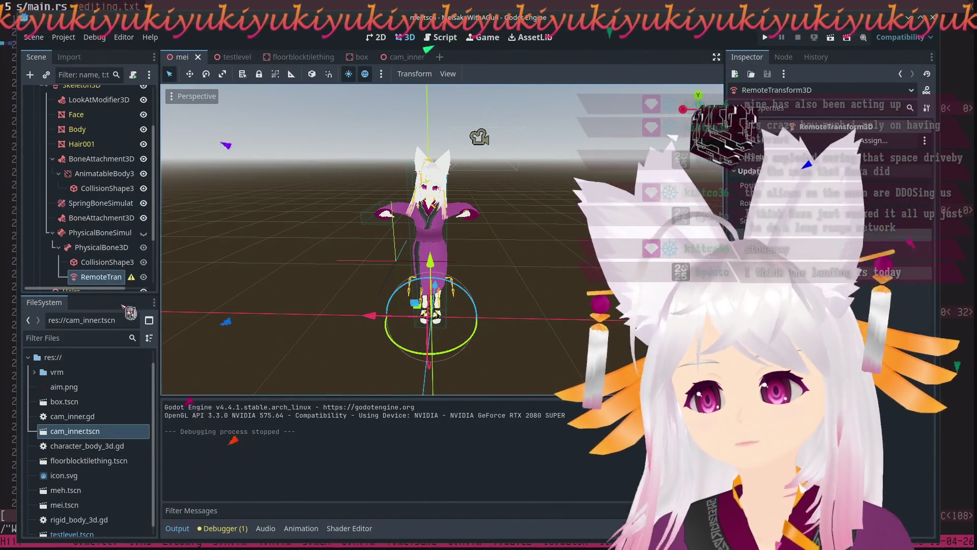
pyautogui.scroll(3, 90, 154)
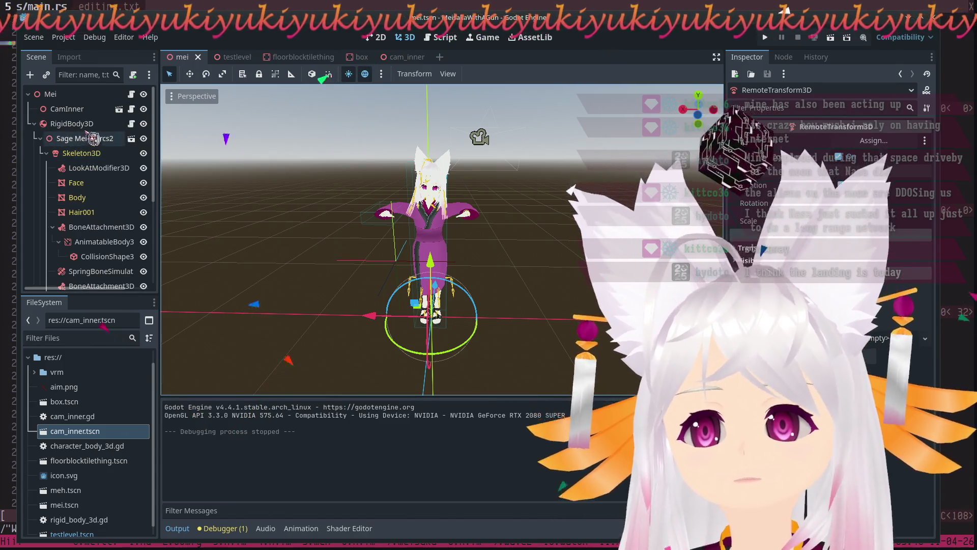
pyautogui.click(72, 123)
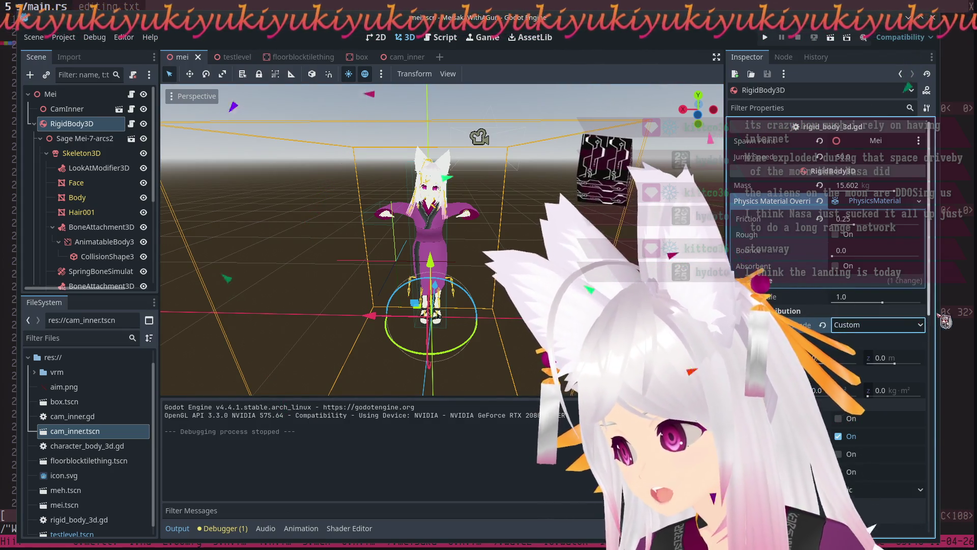
pyautogui.scroll(-5, 941, 308)
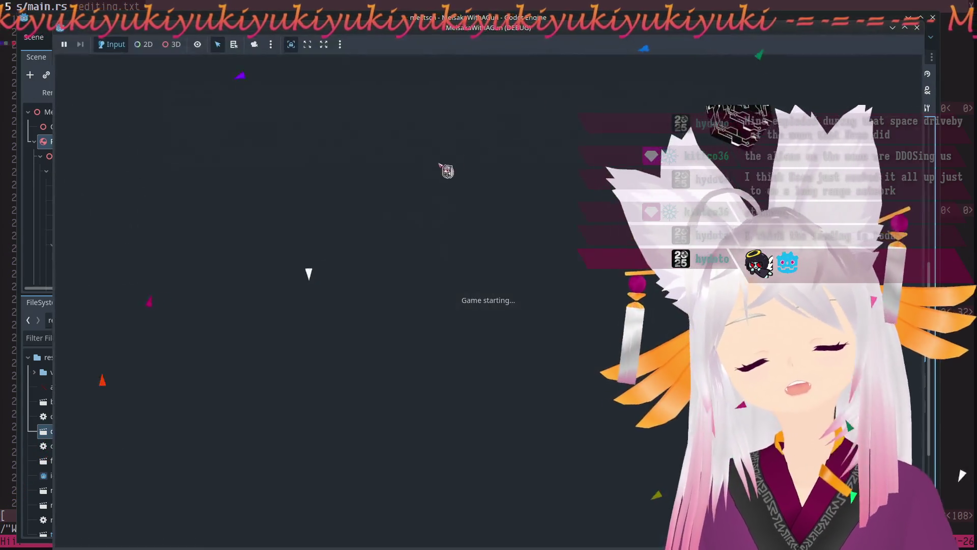
# Walk the character around the platform up against the grey cube, then stop the game with F8.
pyautogui.press('w')
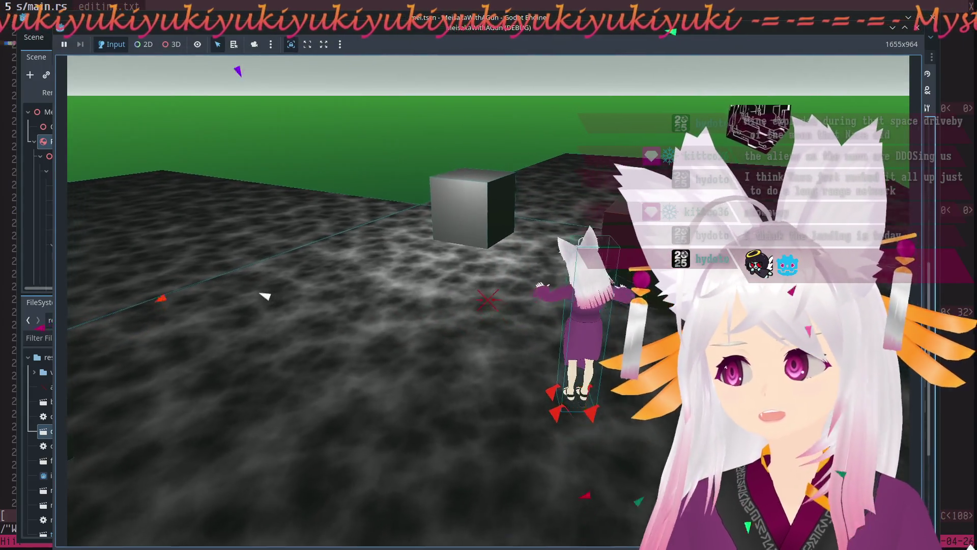
pyautogui.press('d')
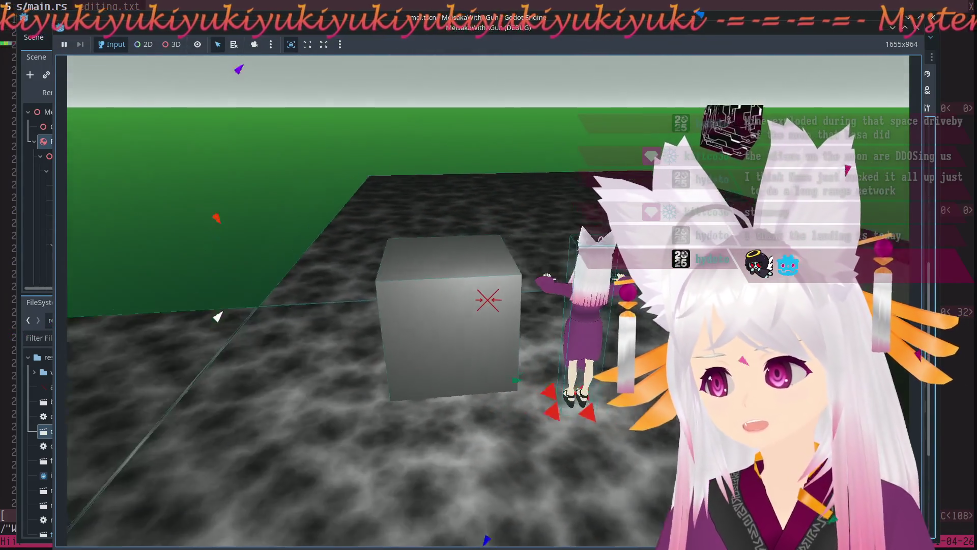
pyautogui.press('a')
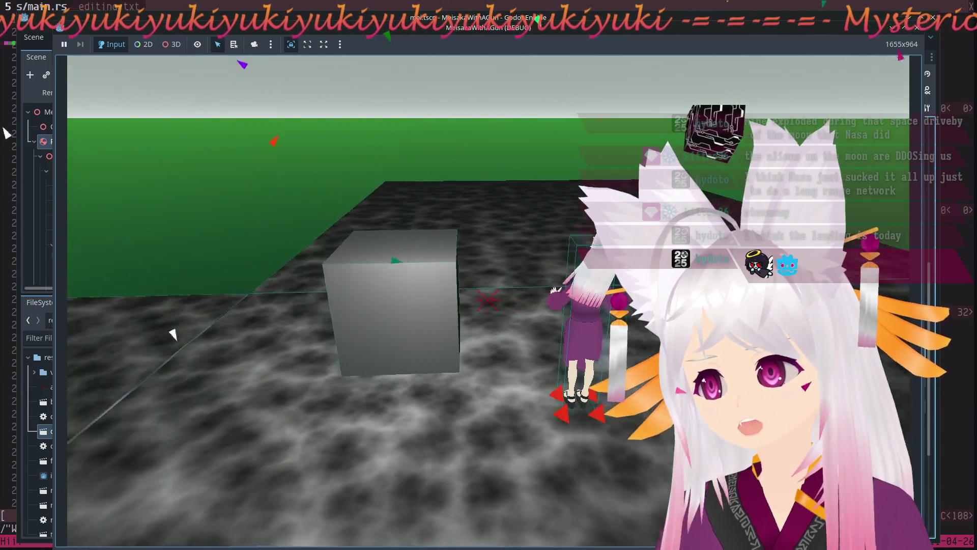
pyautogui.press('a')
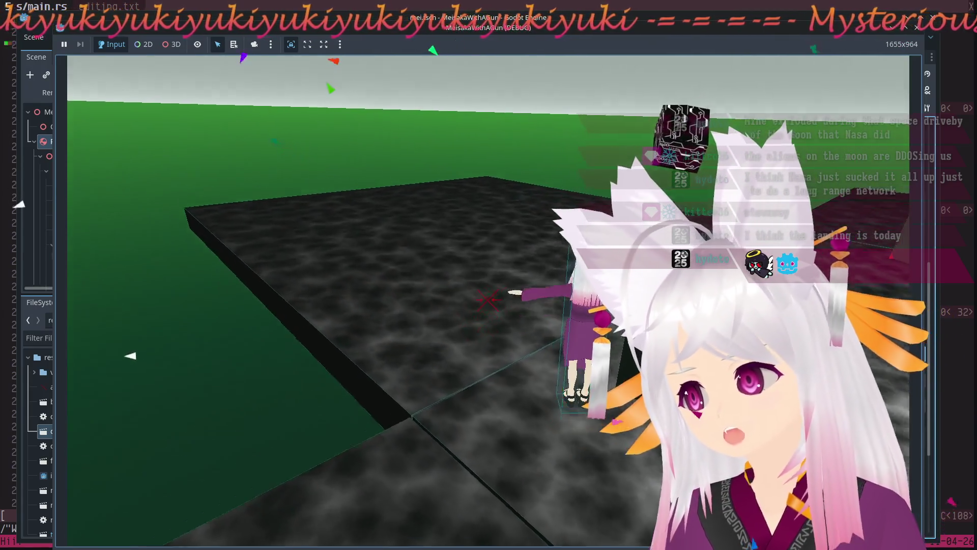
pyautogui.press('a')
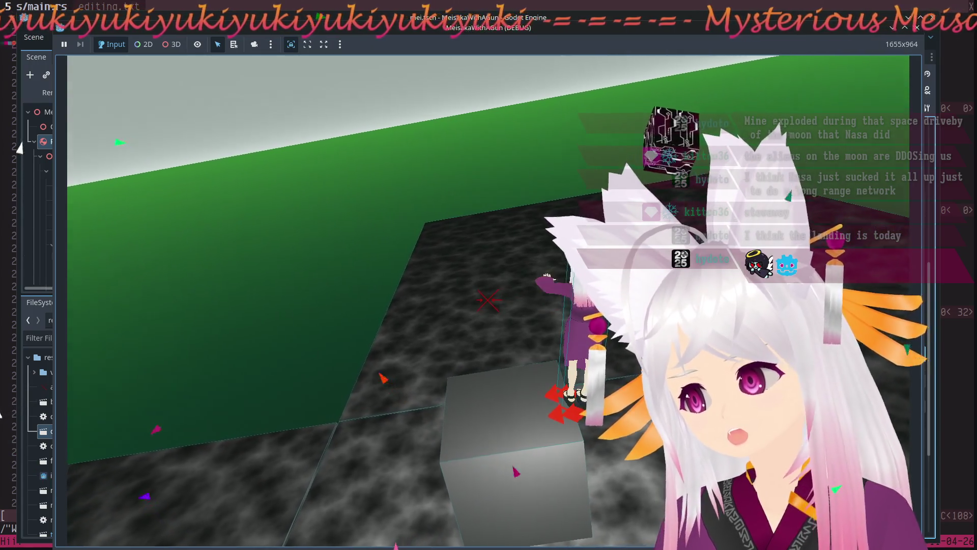
pyautogui.press('a')
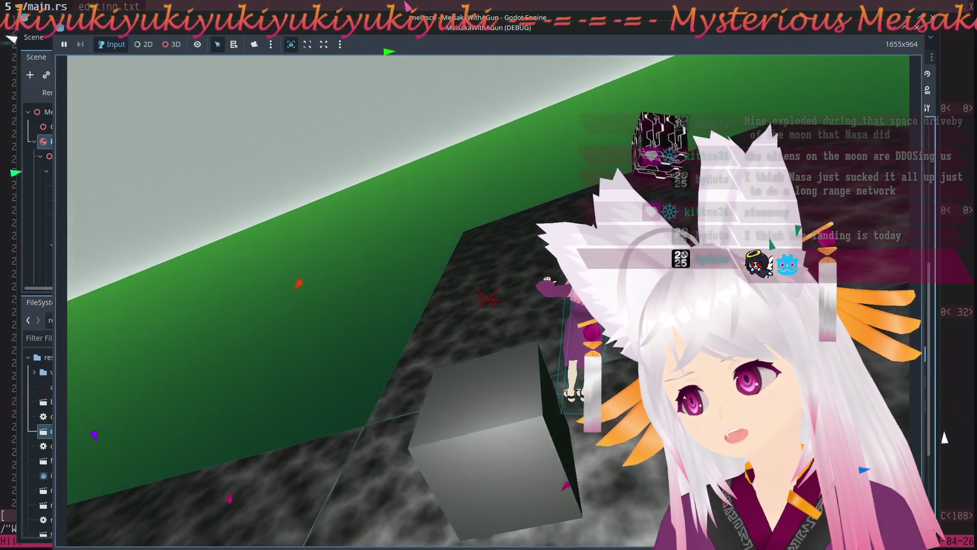
pyautogui.press('a')
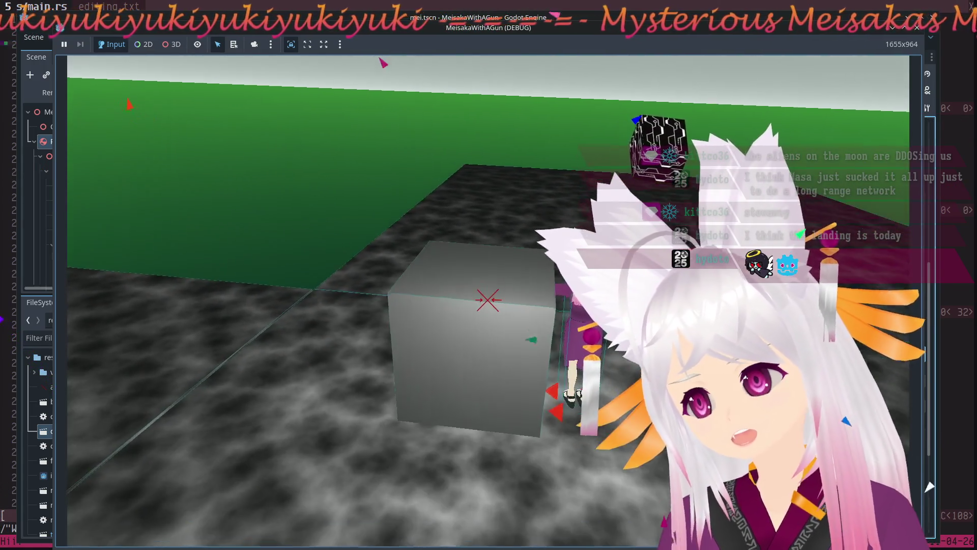
pyautogui.press('w')
pyautogui.press('w')
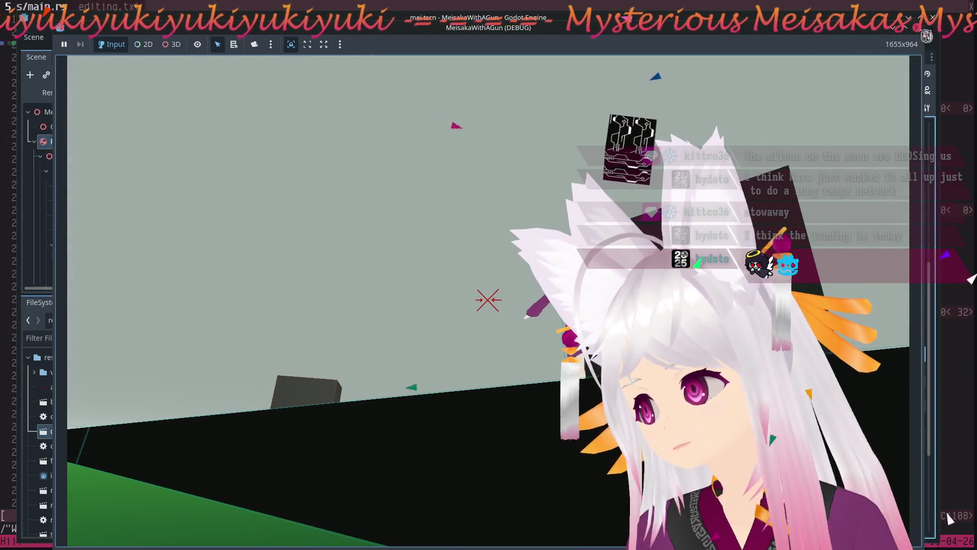
pyautogui.press('F8')
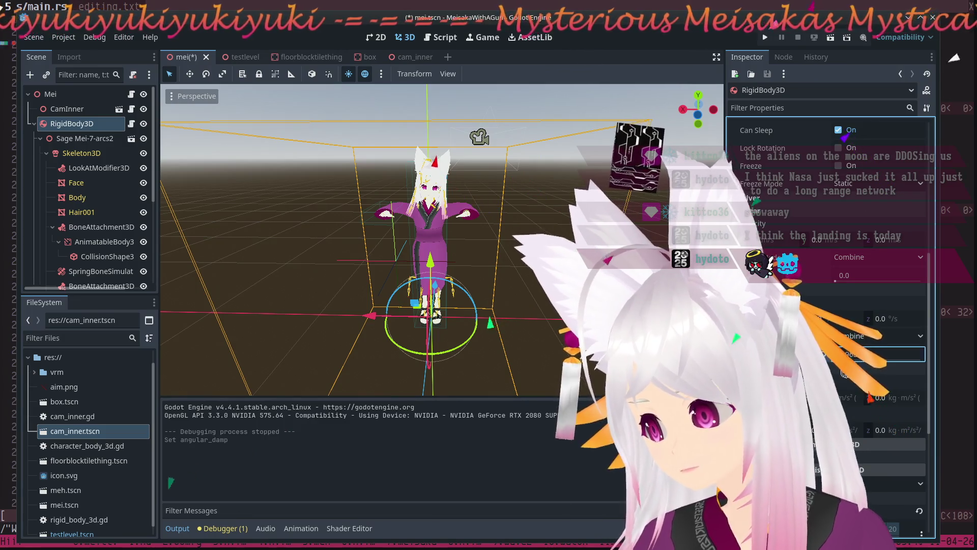
# Save the mei scene, run the game and walk the character up to the grey cube.
pyautogui.click(768, 40)
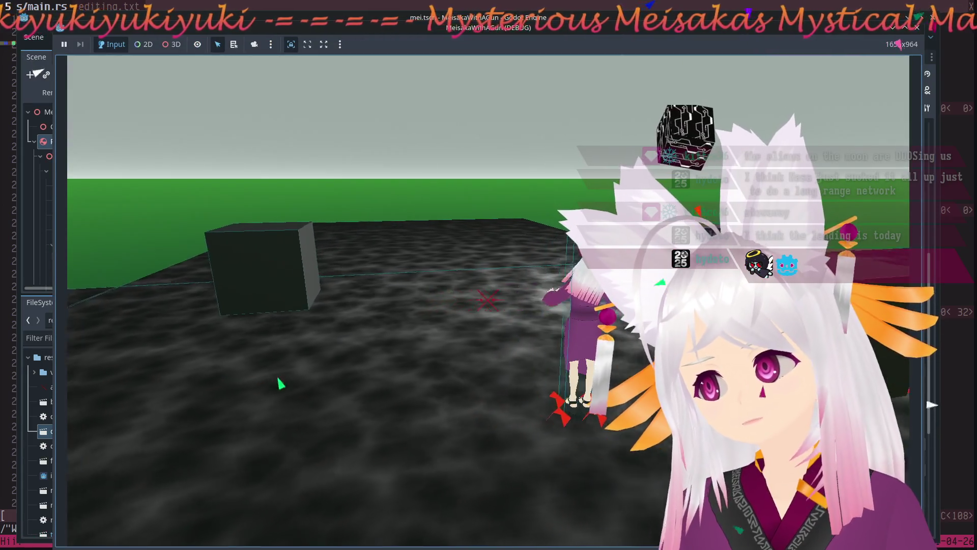
pyautogui.press('w')
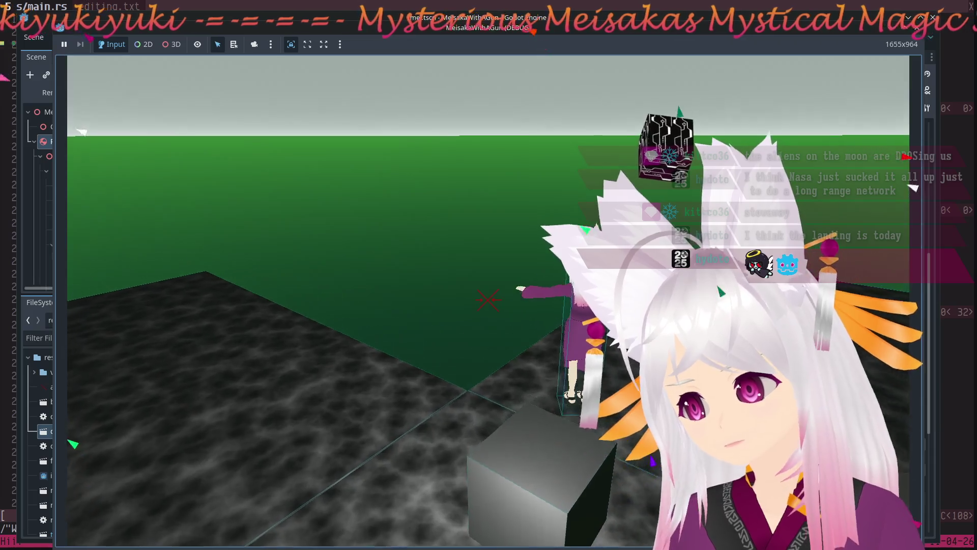
pyautogui.press('w')
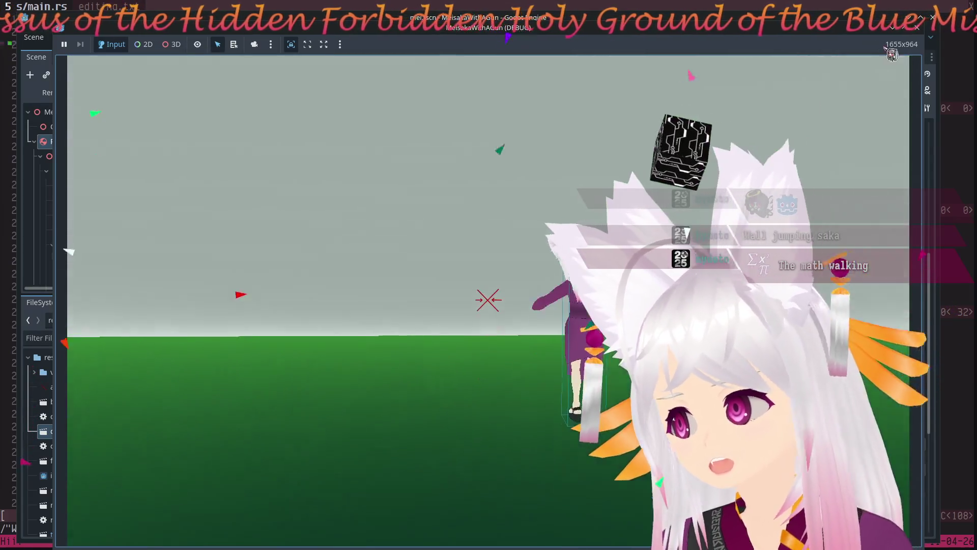
# Stop the running game with F8 to return to the editor.
pyautogui.press('F8')
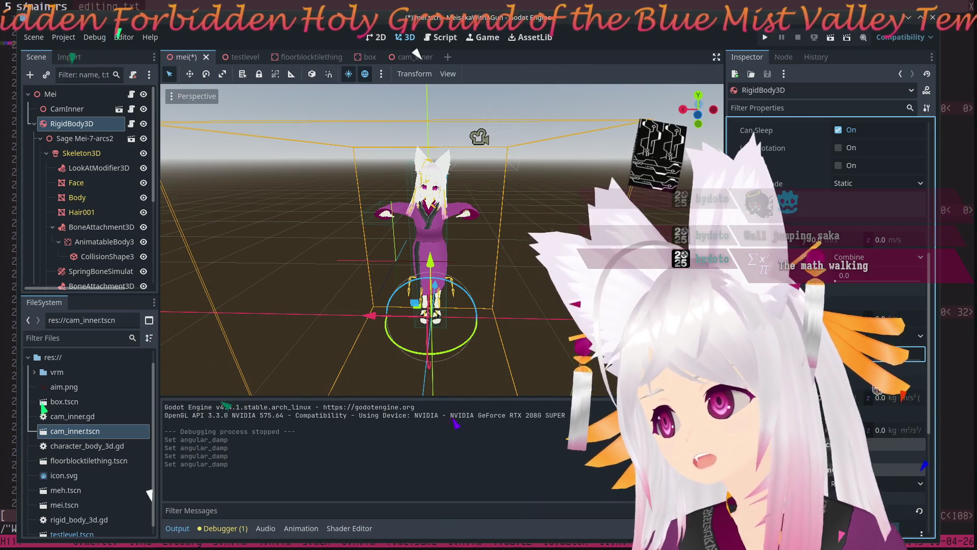
# Run the project to test the updated angular damp.
pyautogui.click(767, 37)
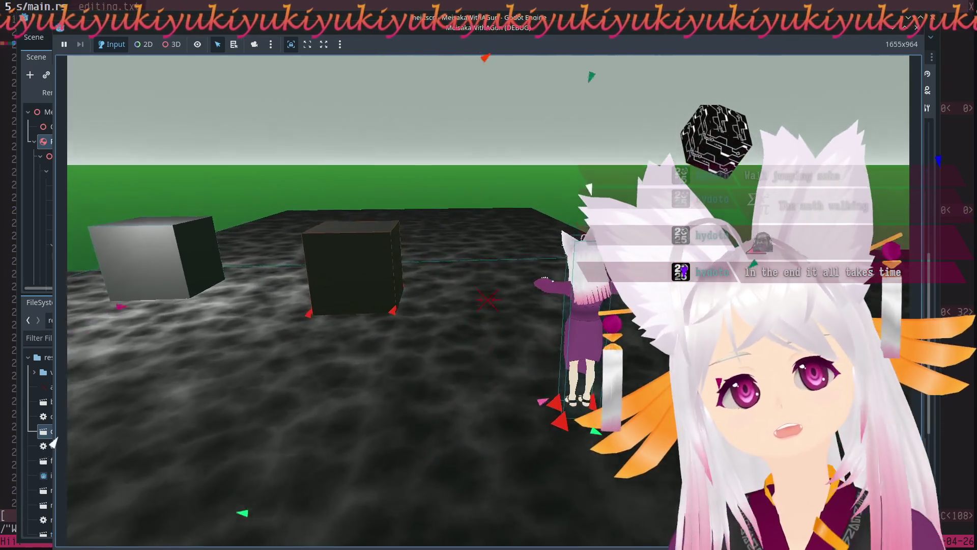
# Walk the character across the platform, approaching and backing away from the boxes.
pyautogui.press('w')
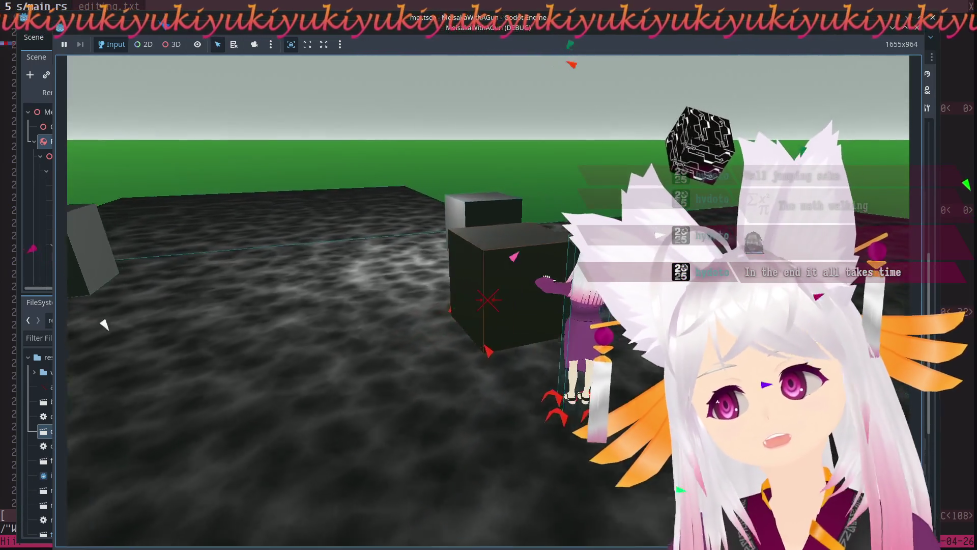
pyautogui.press('w')
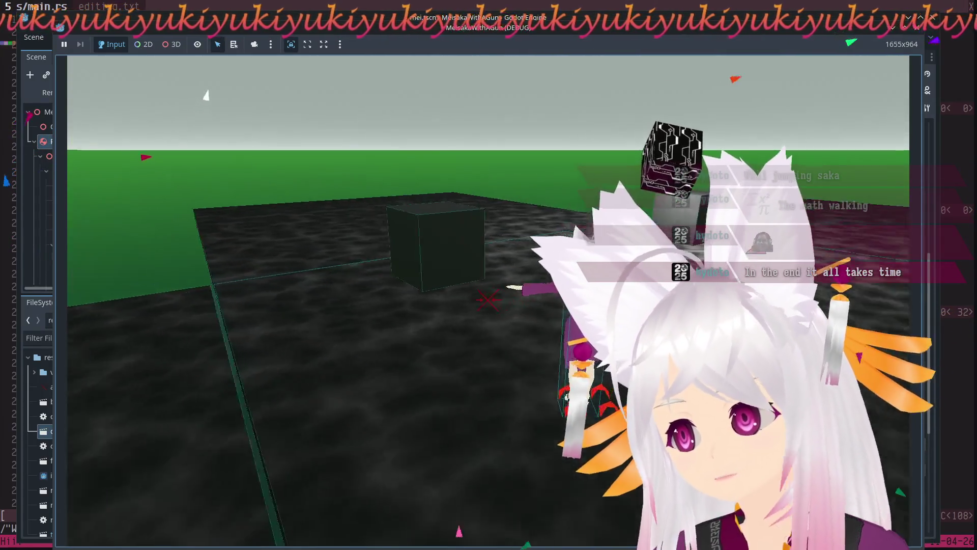
pyautogui.press('a')
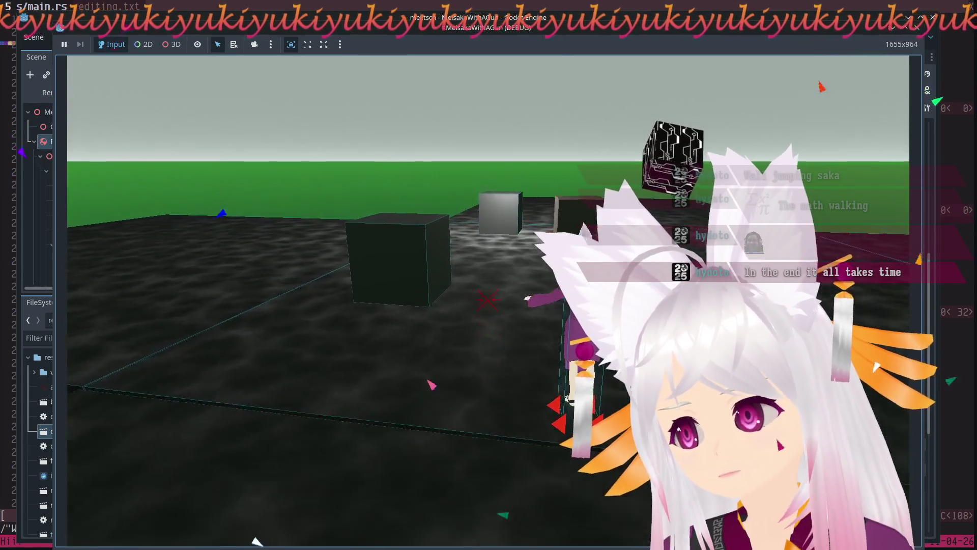
pyautogui.press('d')
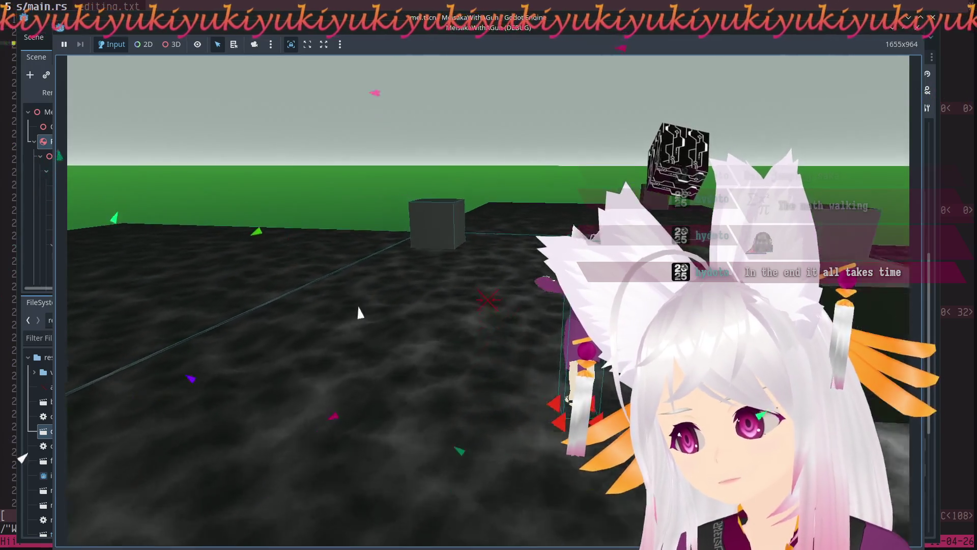
pyautogui.press('a')
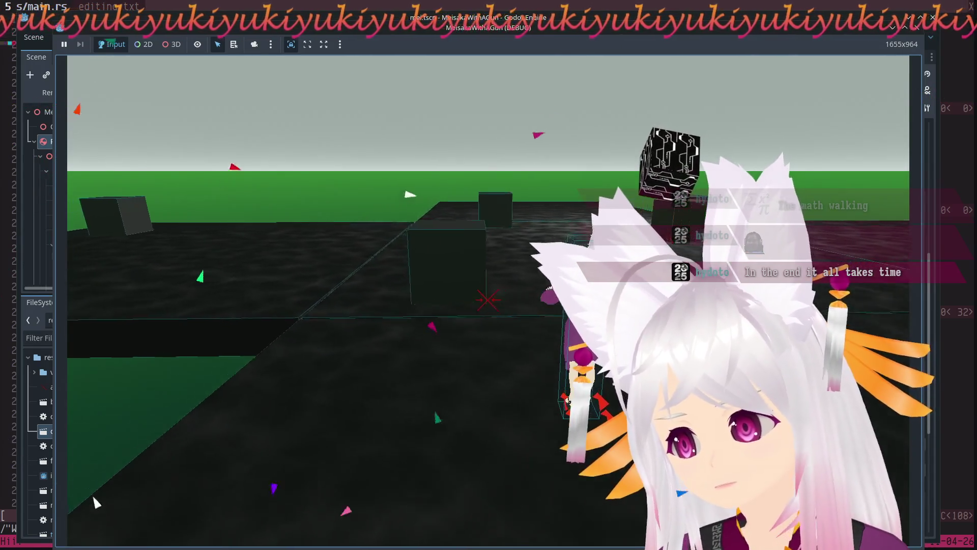
pyautogui.press('s')
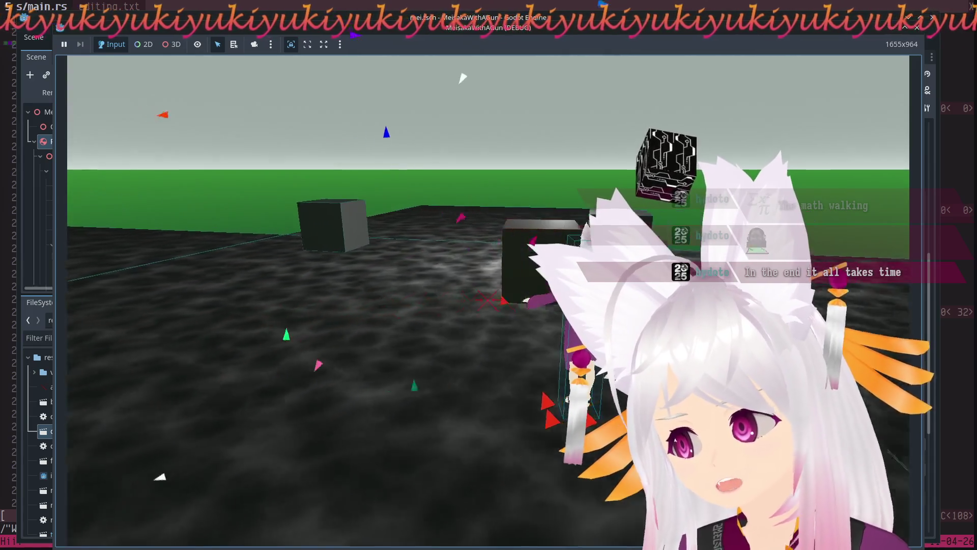
pyautogui.press('w')
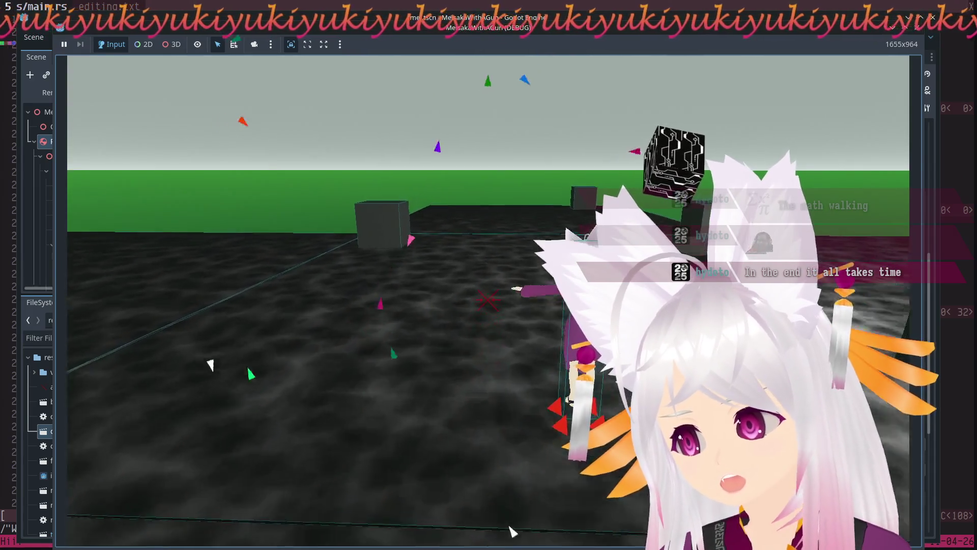
pyautogui.press('s')
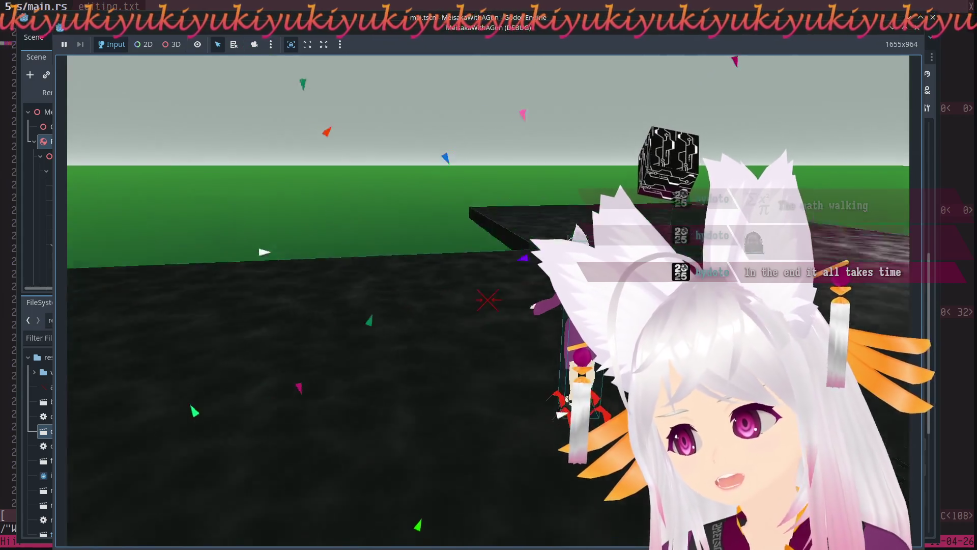
pyautogui.press('w')
pyautogui.press('s')
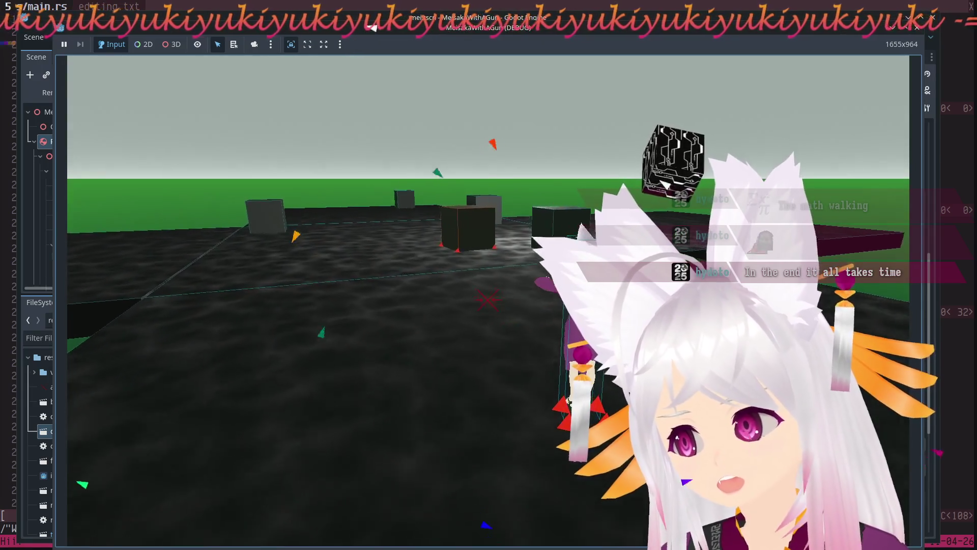
# Walk the character forward past the big cube and the dark cubes onto open floor.
pyautogui.press('w')
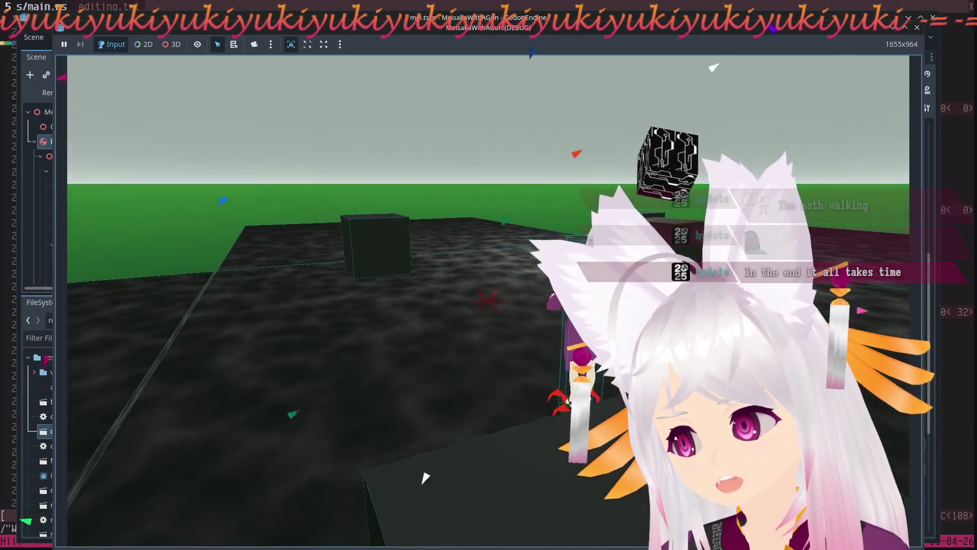
pyautogui.press('w')
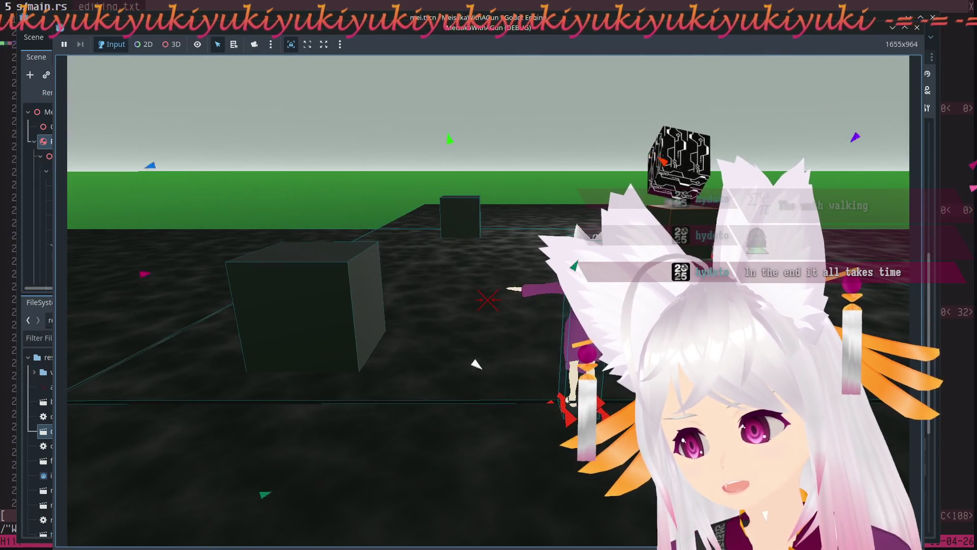
pyautogui.press('w')
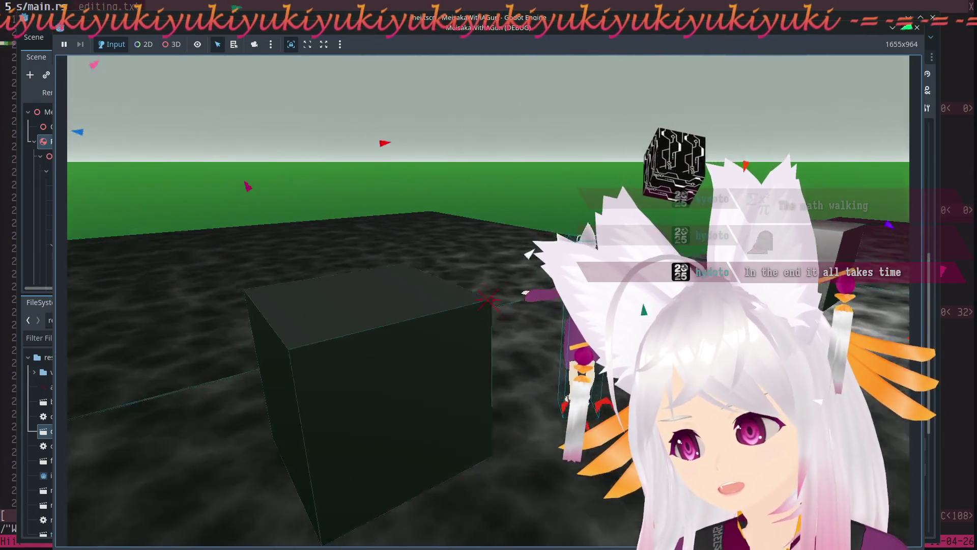
pyautogui.press('w')
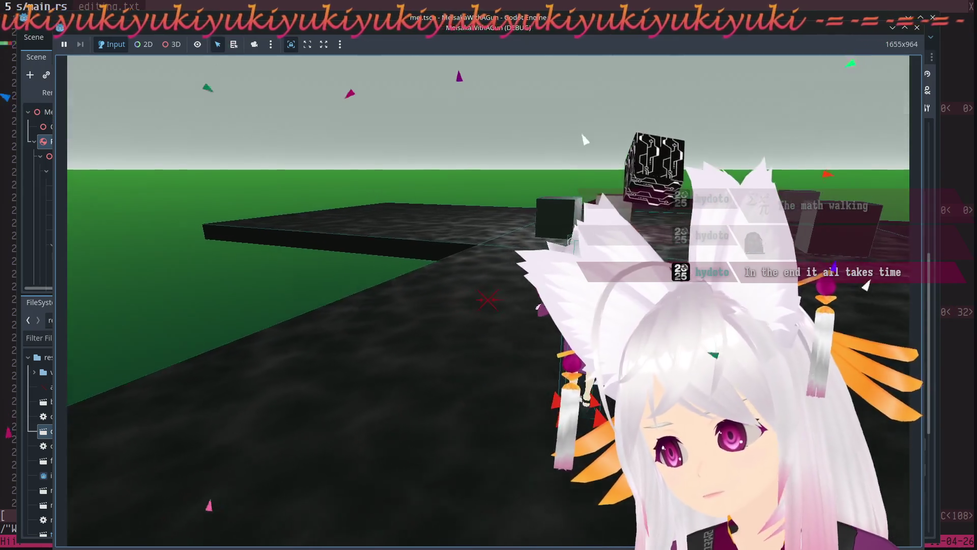
pyautogui.press('w')
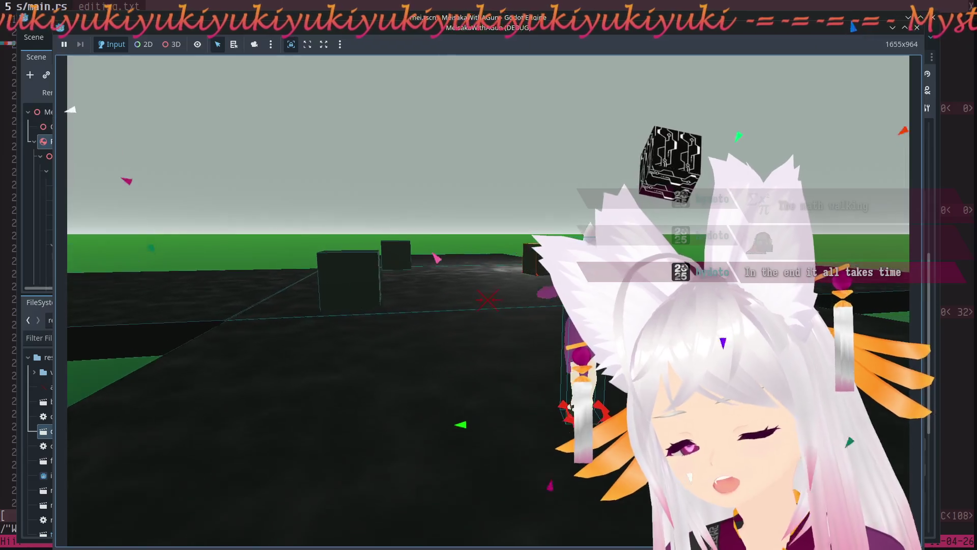
pyautogui.press('w')
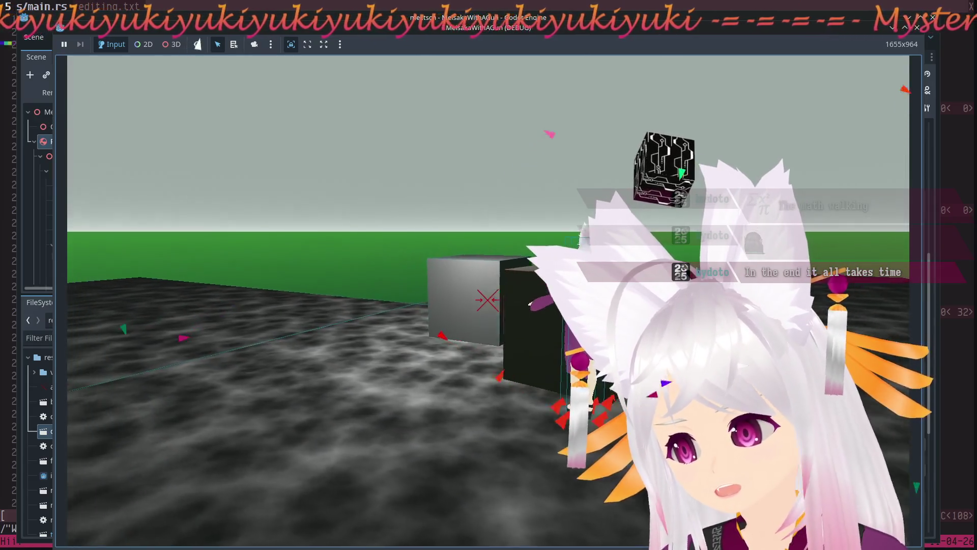
pyautogui.press('w')
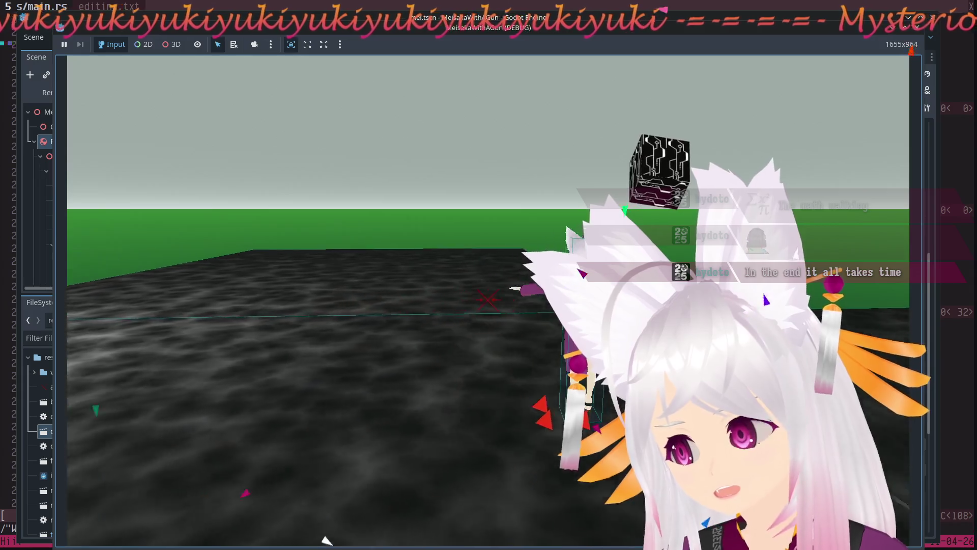
pyautogui.press('w')
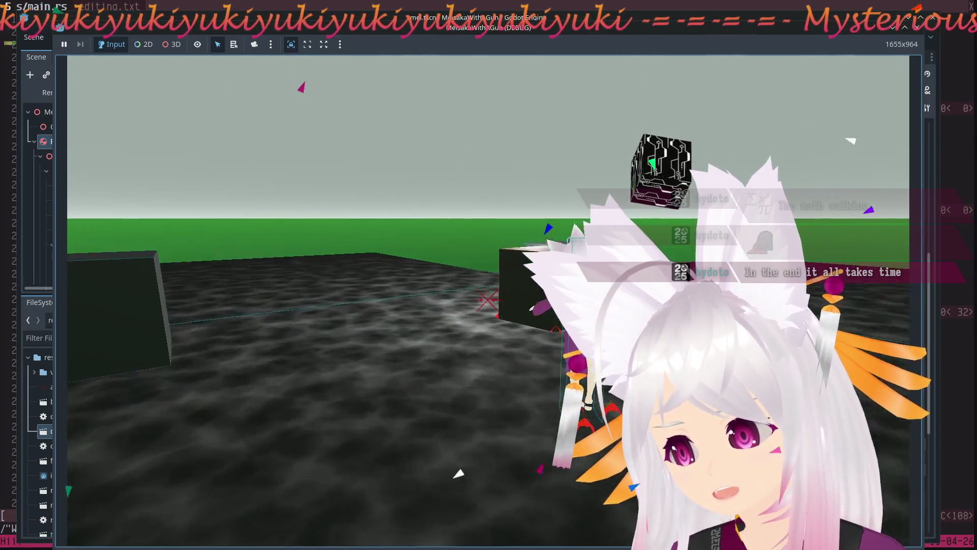
# Steer the character back and forth around the large block and dark cubes.
pyautogui.press('s')
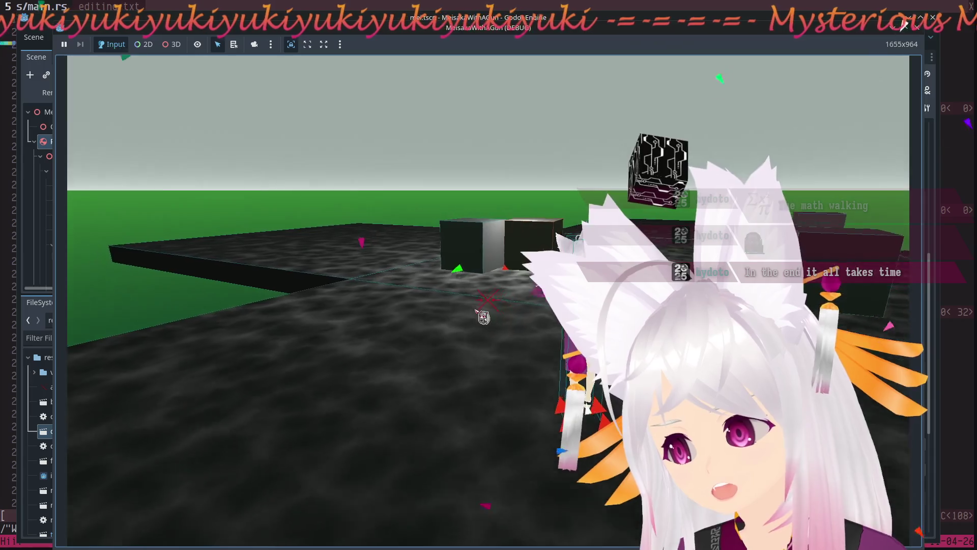
pyautogui.press('a')
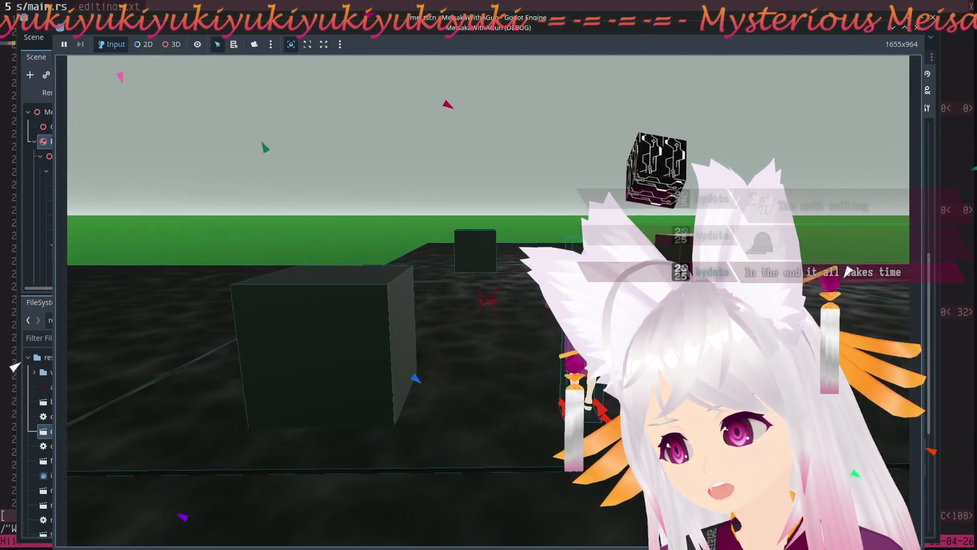
pyautogui.press('w')
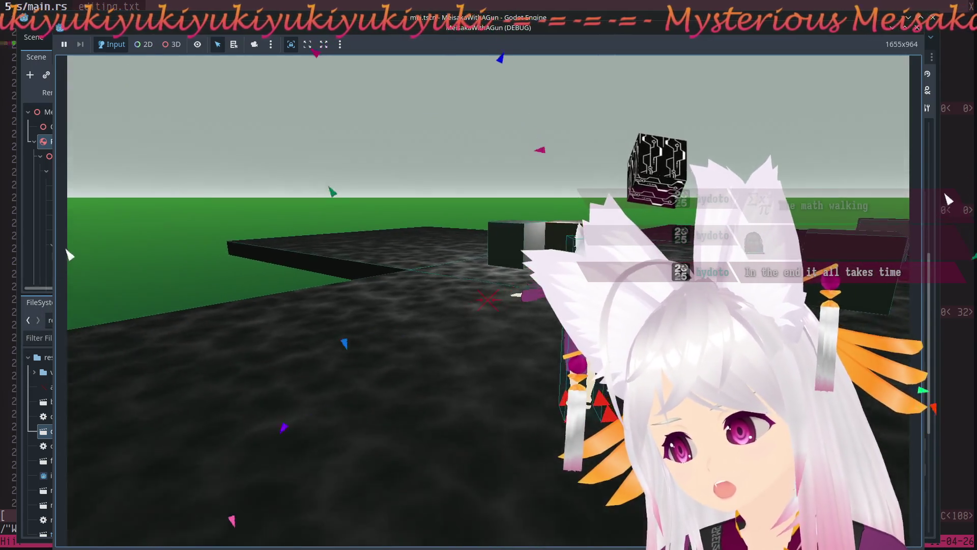
pyautogui.press('d')
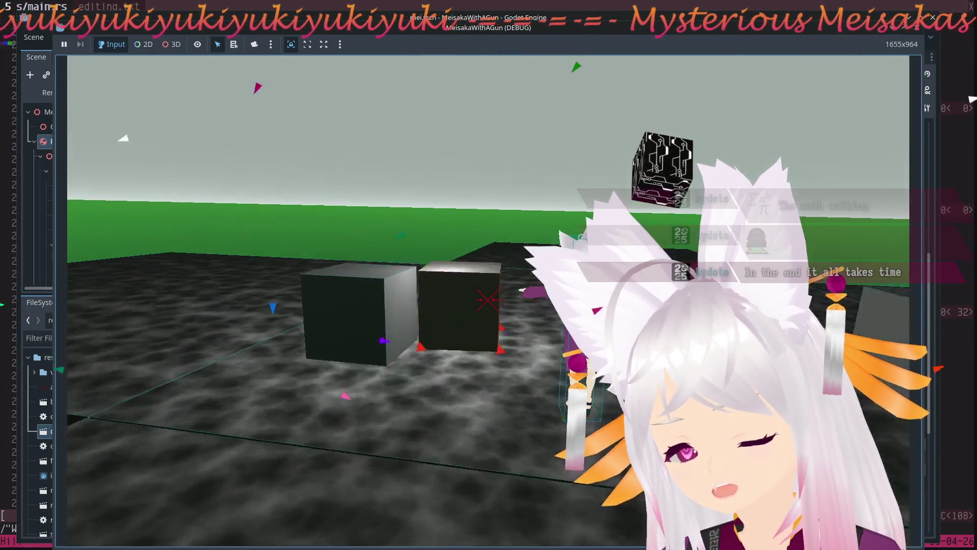
pyautogui.press('a')
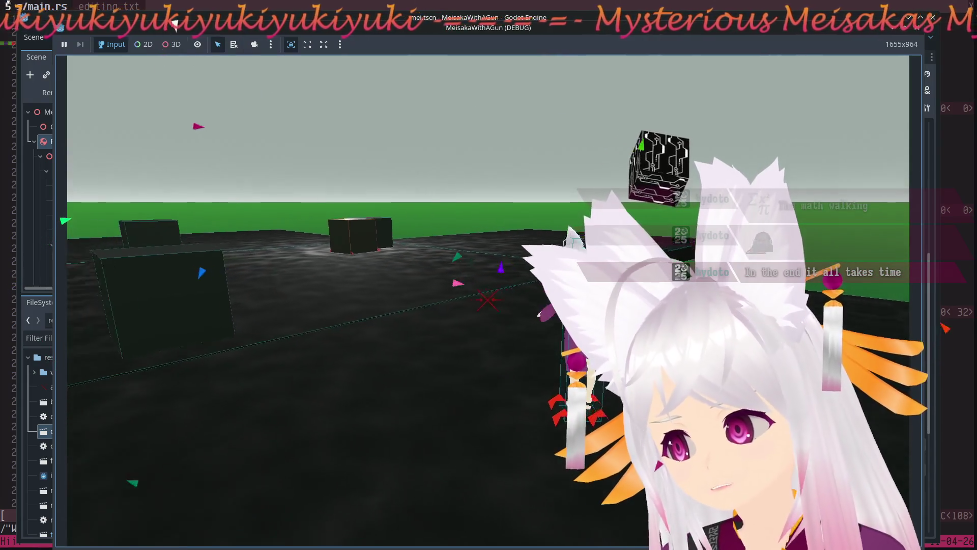
pyautogui.press('a')
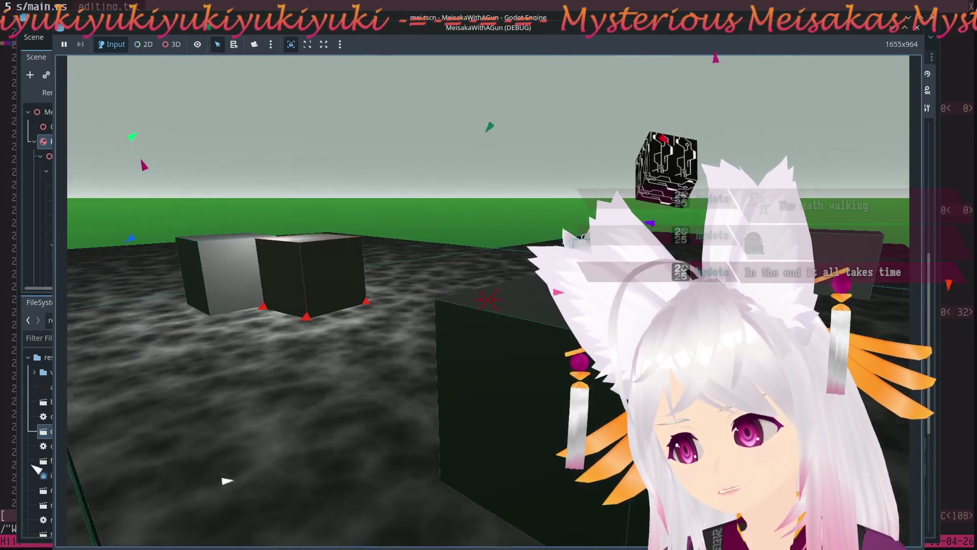
pyautogui.press('s')
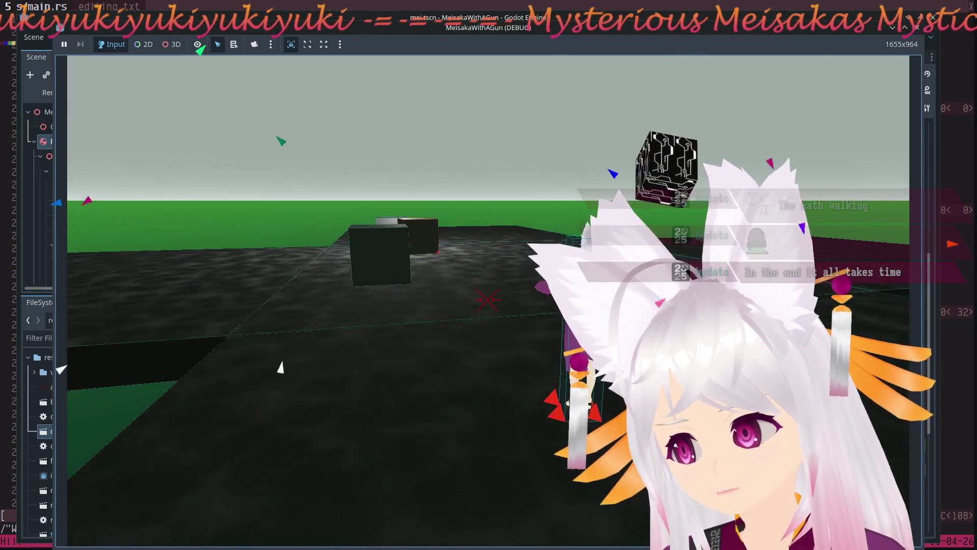
pyautogui.press('w')
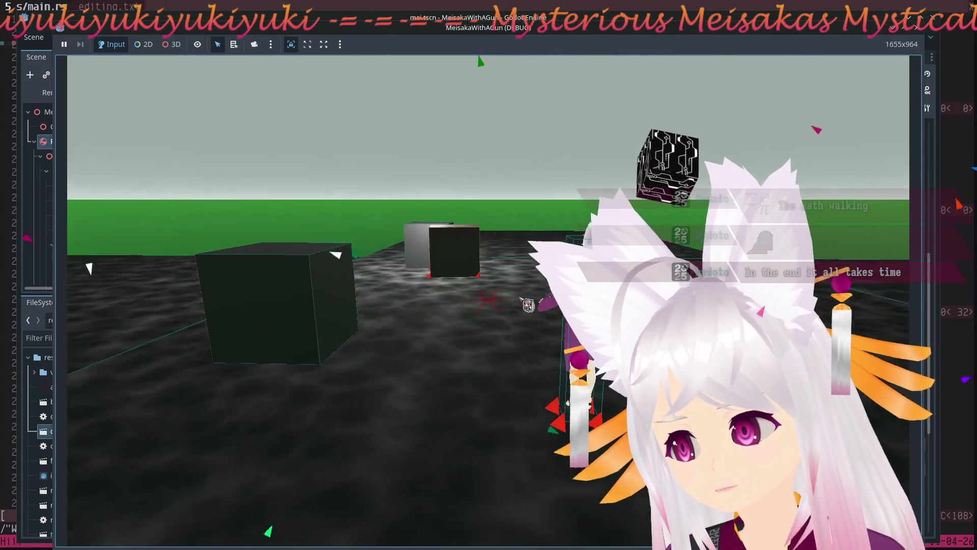
pyautogui.press('s')
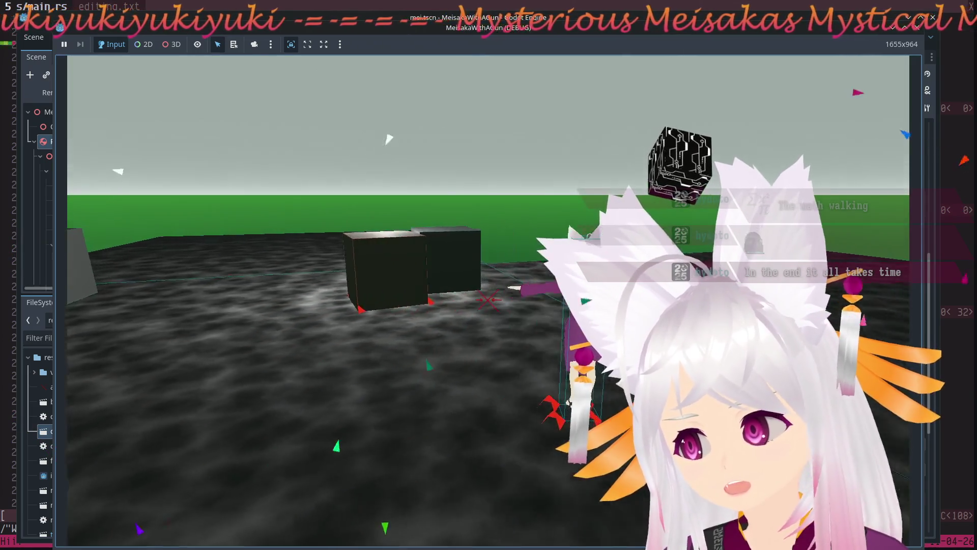
pyautogui.press('a')
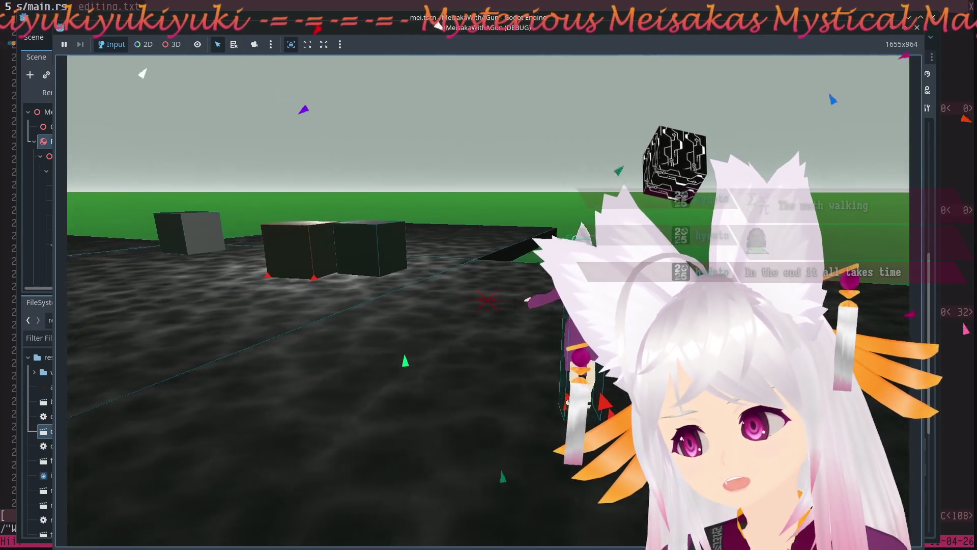
pyautogui.press('a')
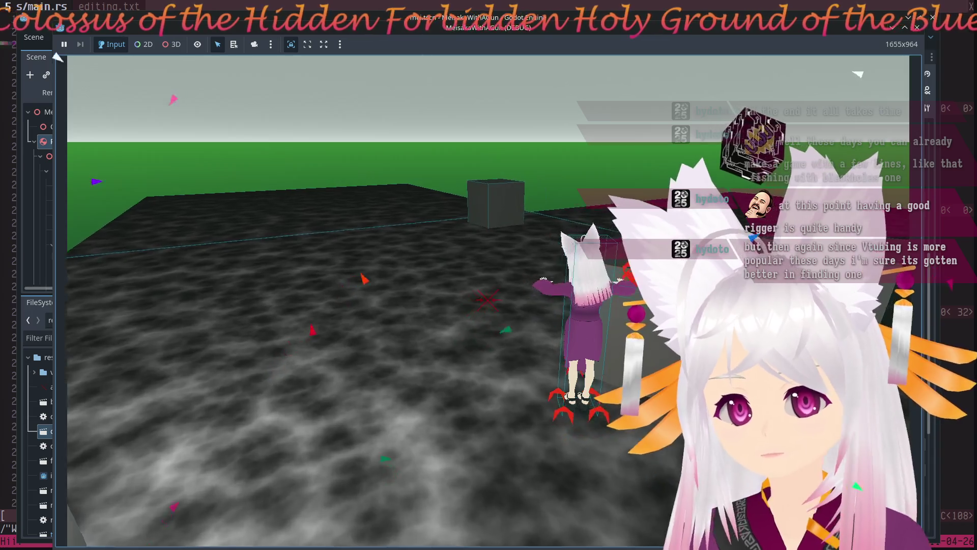
# Walk the character toward the boxes, then end the game with Escape.
pyautogui.press('w')
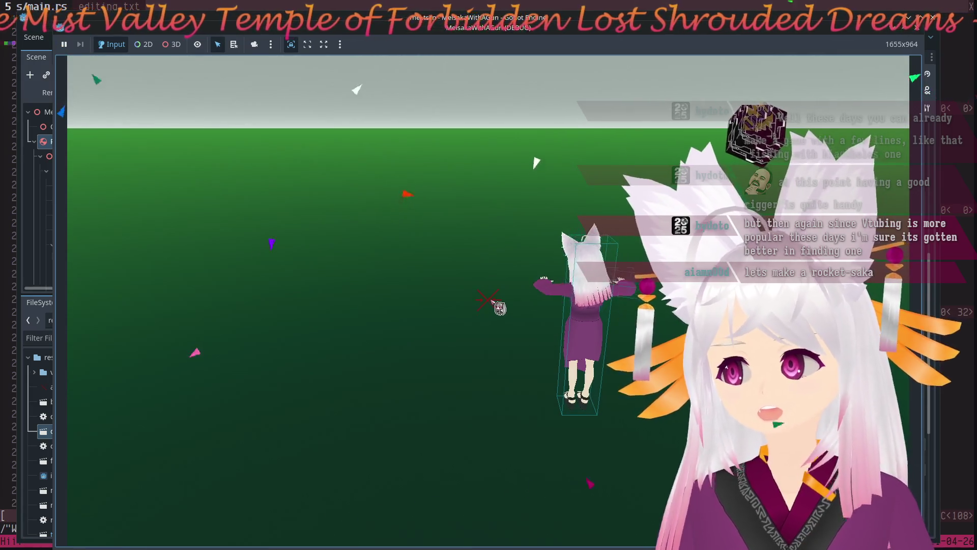
pyautogui.press('Escape')
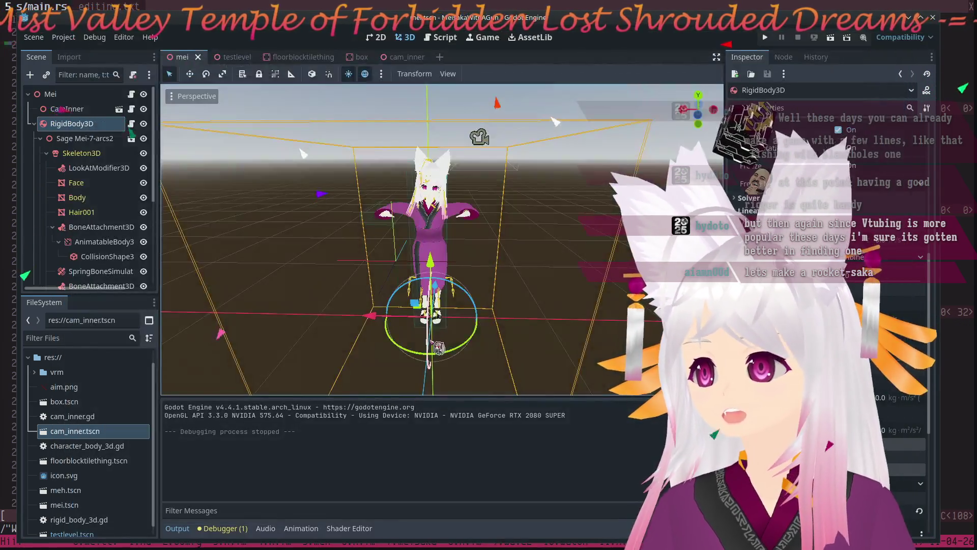
# Open Project Settings from the Project menu and scroll through the General settings.
pyautogui.click(40, 45)
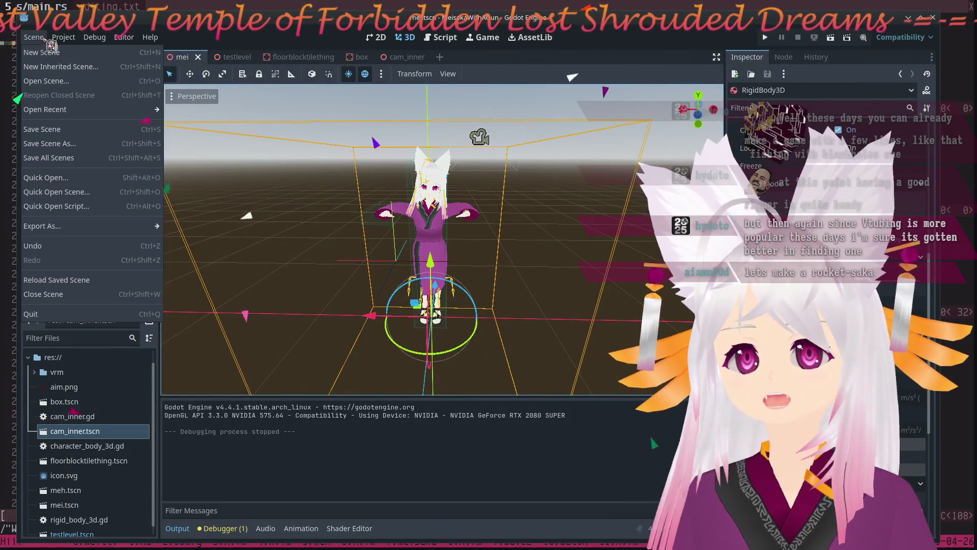
pyautogui.click(82, 52)
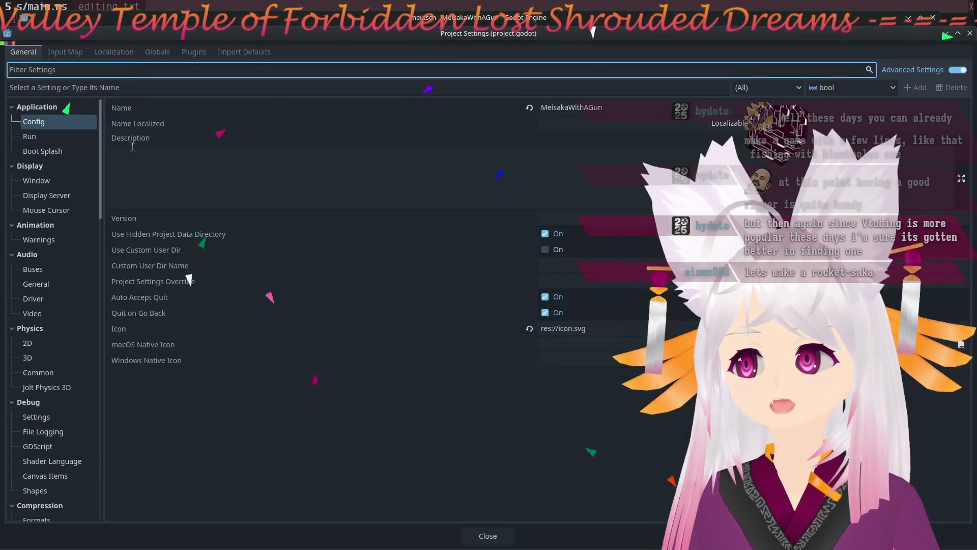
pyautogui.scroll(-10, 58, 416)
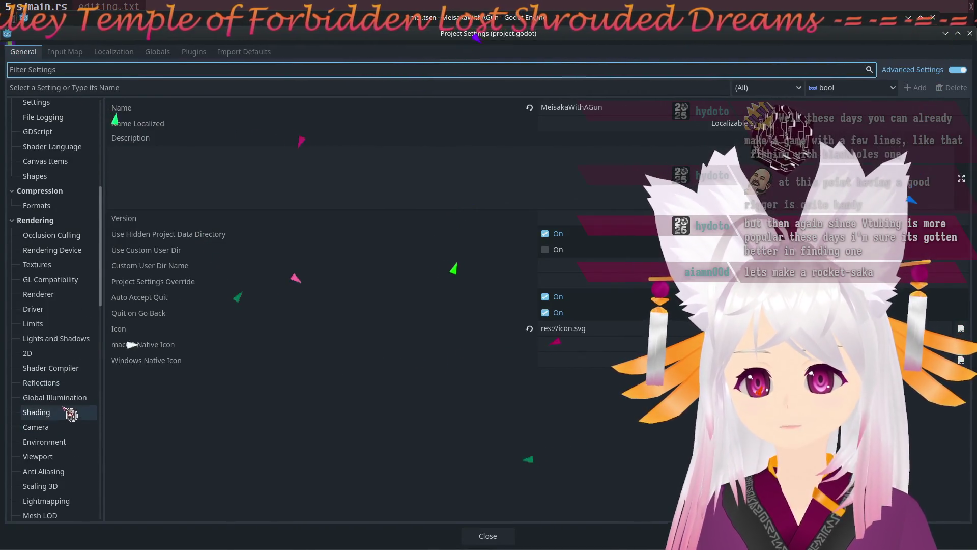
pyautogui.scroll(-8, 79, 410)
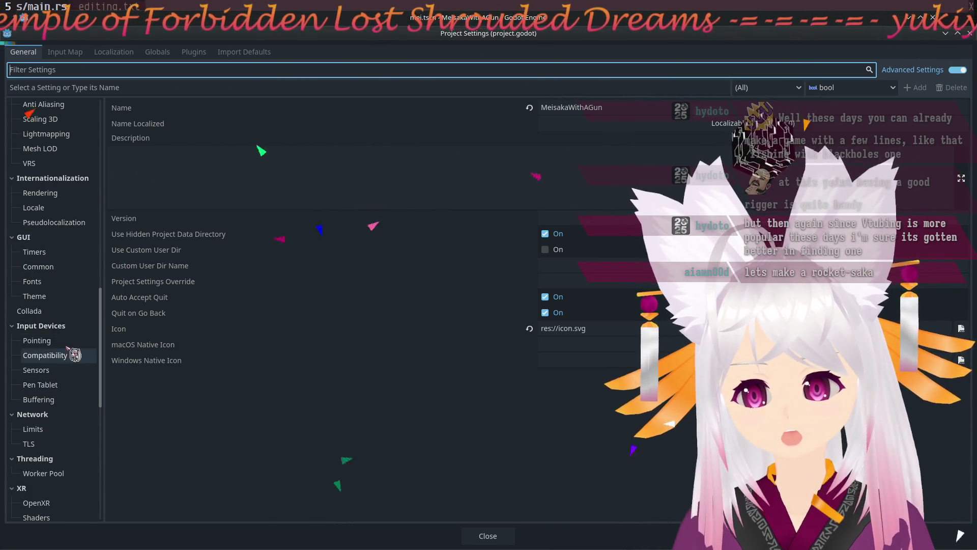
pyautogui.scroll(-2, 46, 329)
pyautogui.scroll(-12, 47, 328)
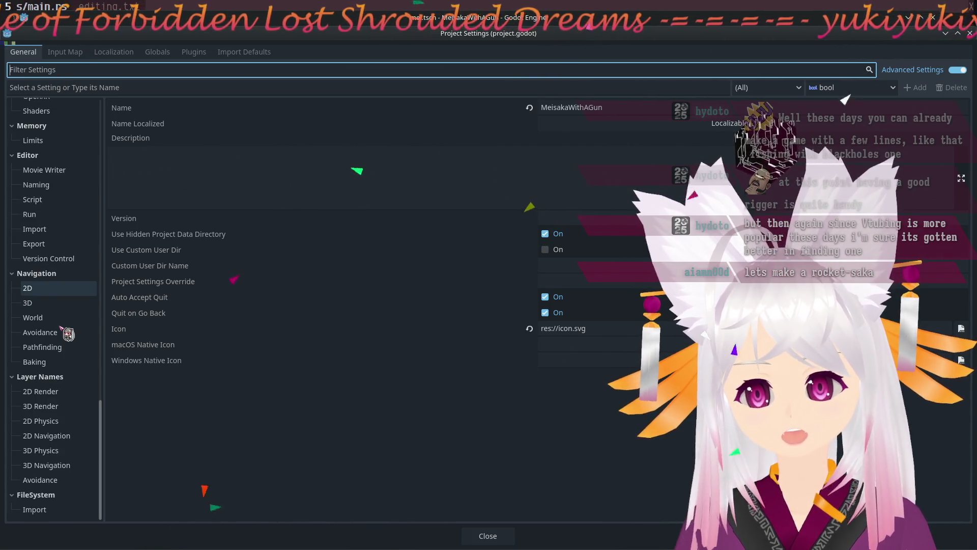
pyautogui.scroll(20, 68, 334)
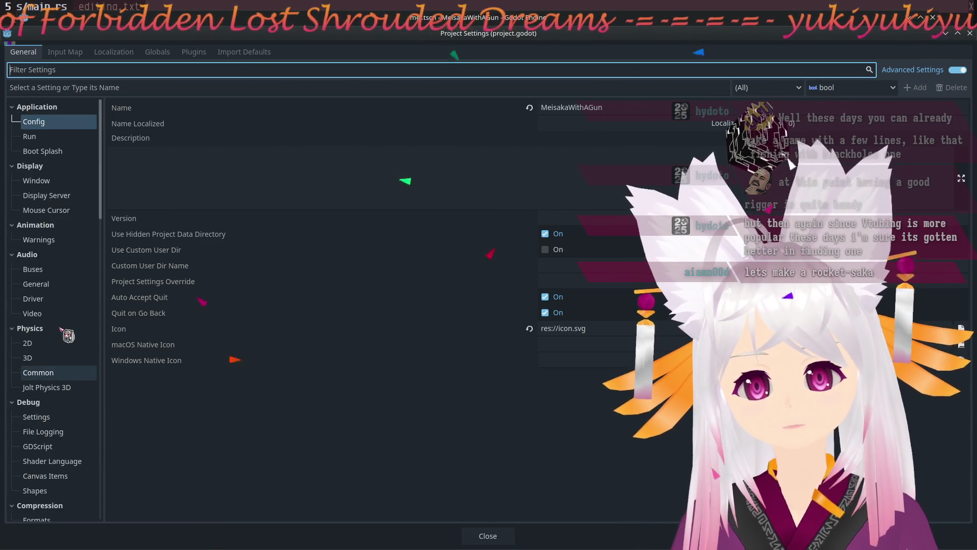
pyautogui.scroll(-12, 67, 335)
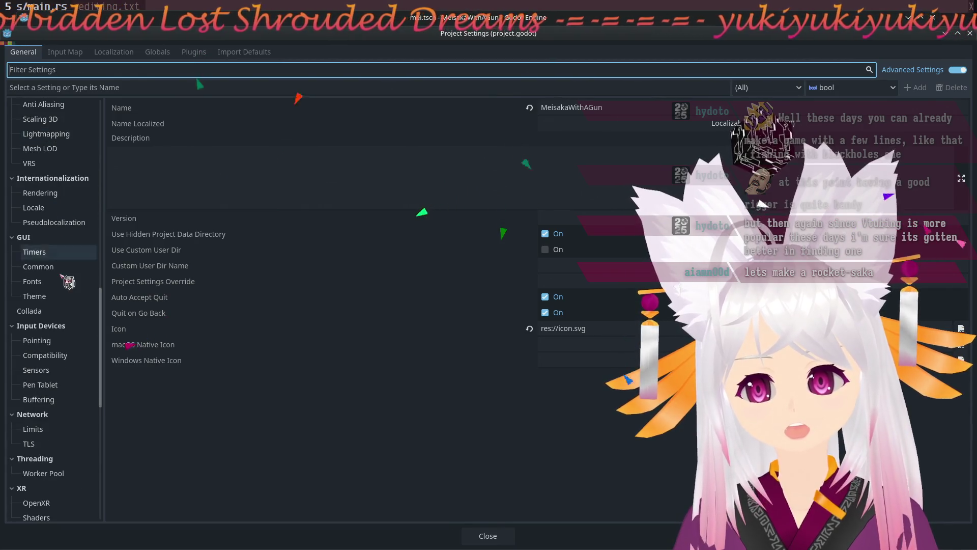
# Browse the GUI Common, font and theme settings, then close Project Settings.
pyautogui.click(41, 240)
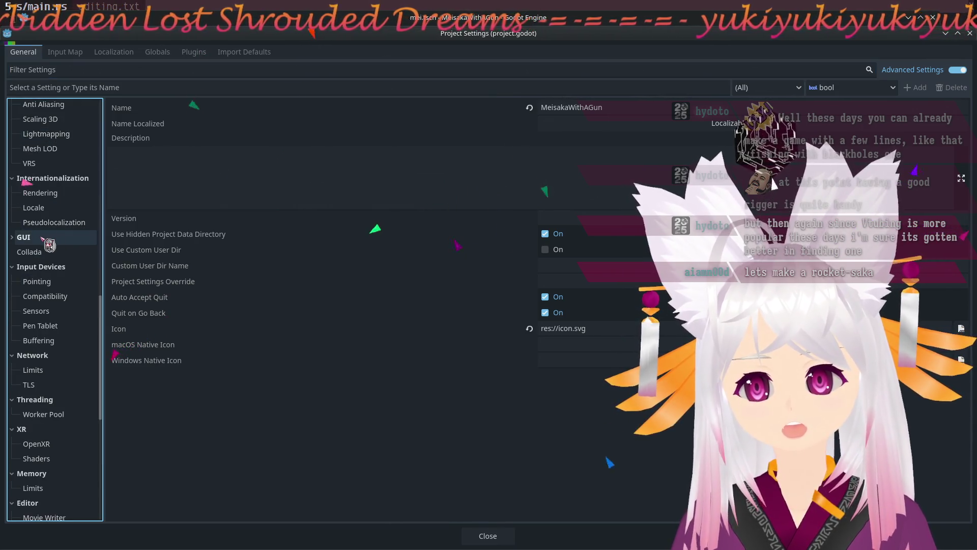
pyautogui.click(30, 237)
pyautogui.click(49, 267)
pyautogui.click(54, 282)
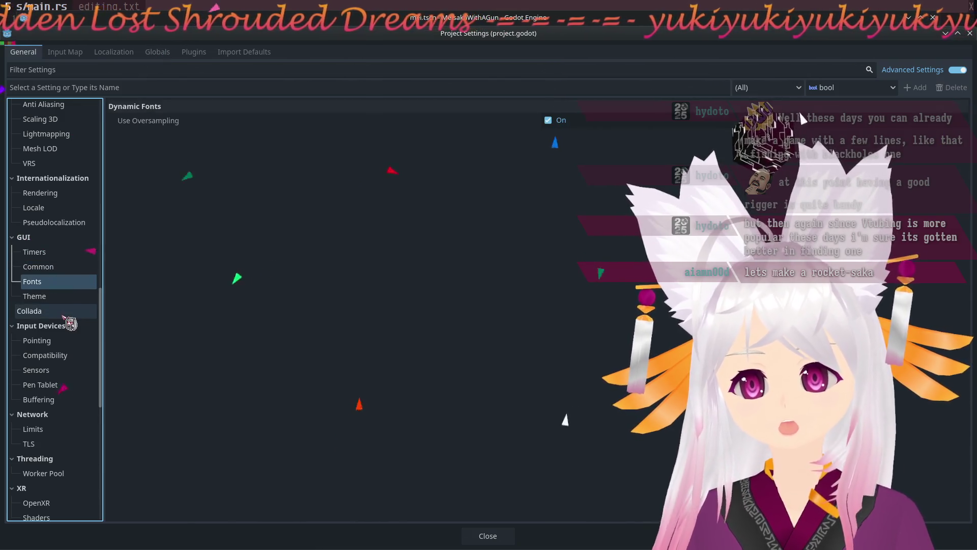
pyautogui.click(46, 297)
pyautogui.click(508, 541)
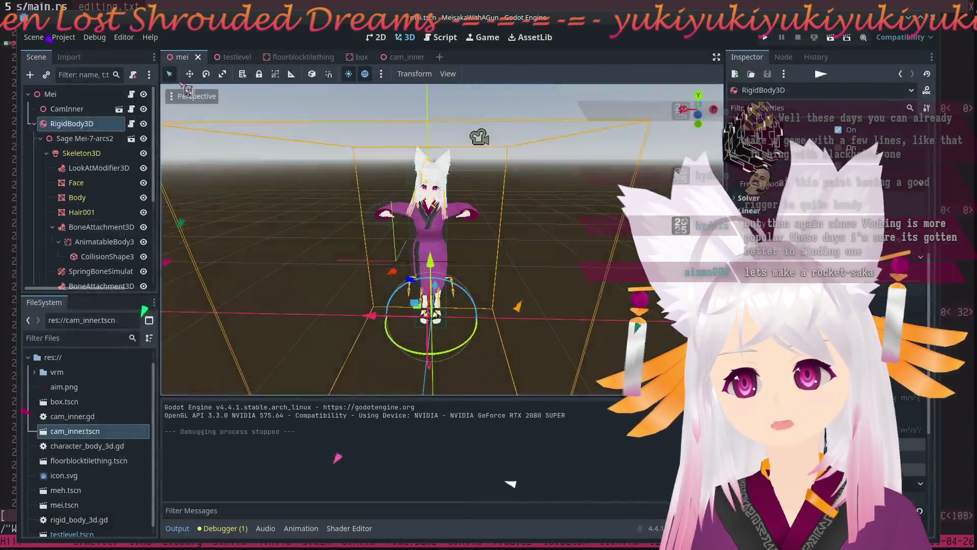
# Reopen Project Settings and switch to the Input Map page.
pyautogui.click(33, 37)
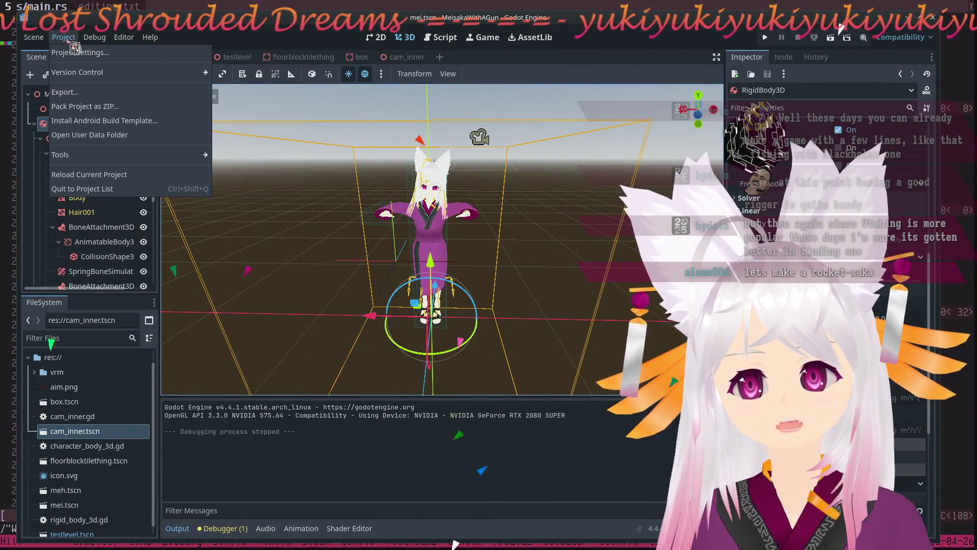
pyautogui.moveTo(34, 37)
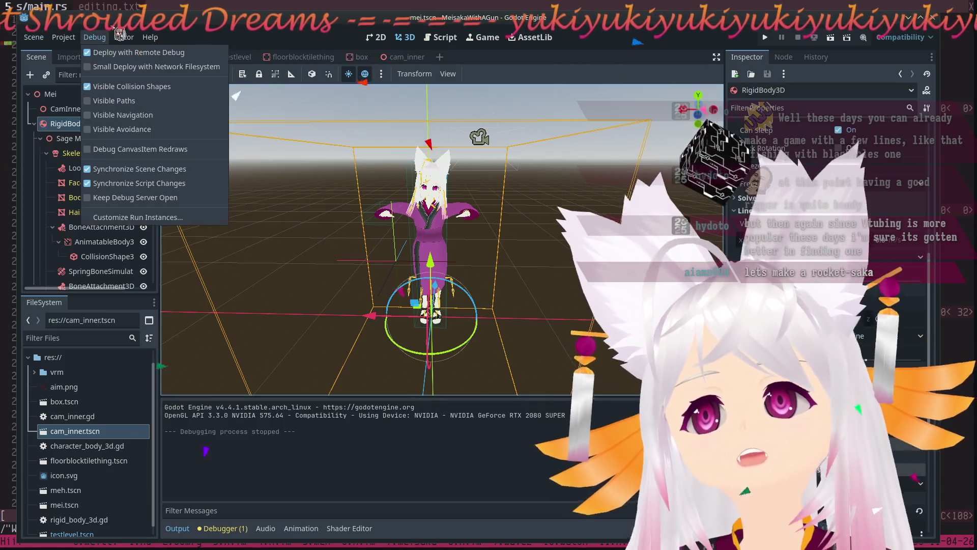
pyautogui.moveTo(124, 39)
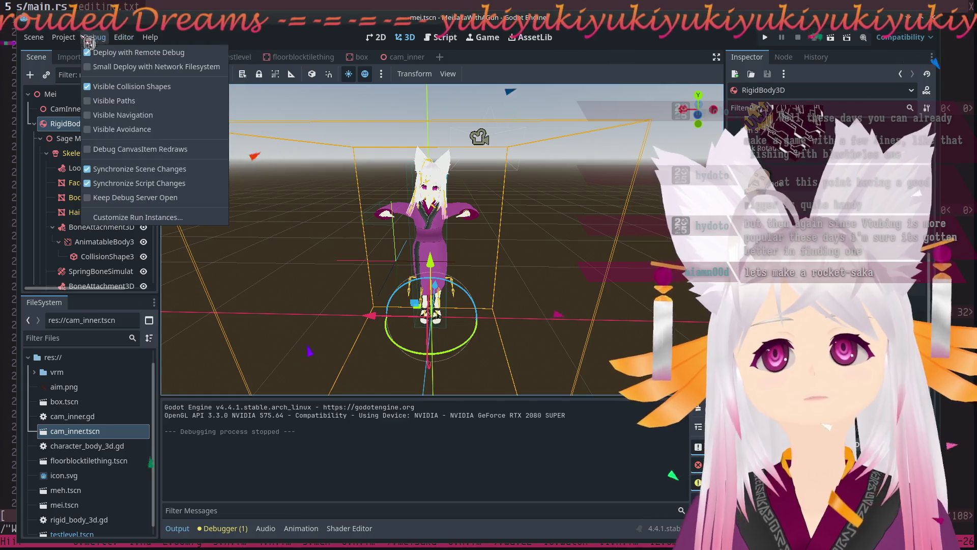
pyautogui.click(67, 53)
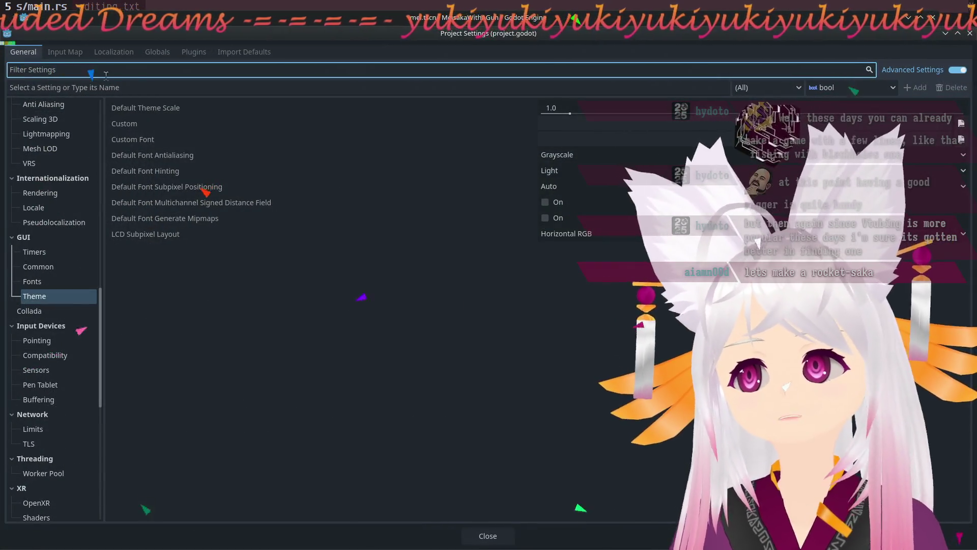
pyautogui.click(65, 52)
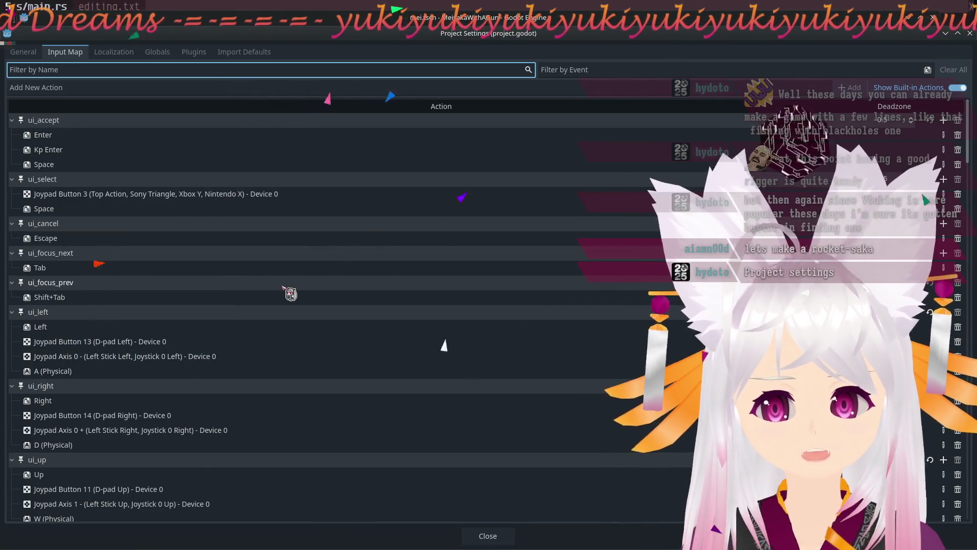
# Scroll to the bottom of the Input Map and enter the new action name special_action.
pyautogui.scroll(-10, 216, 320)
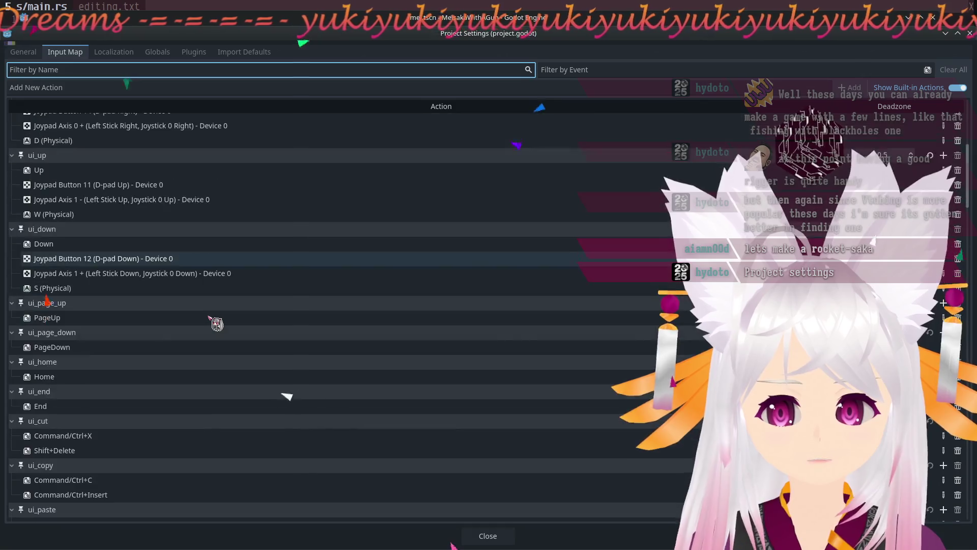
pyautogui.scroll(-15, 216, 321)
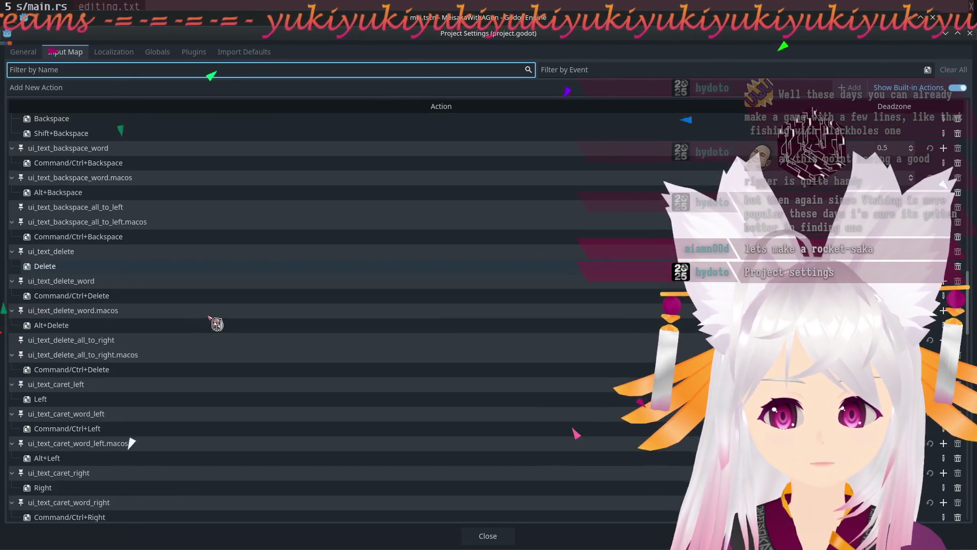
pyautogui.scroll(-15, 215, 322)
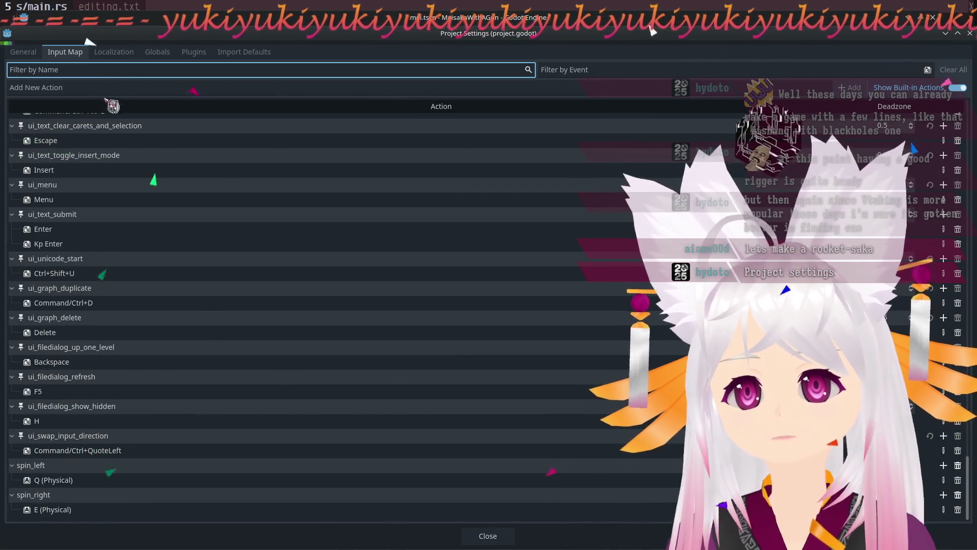
pyautogui.click(123, 86)
pyautogui.write('special_action')
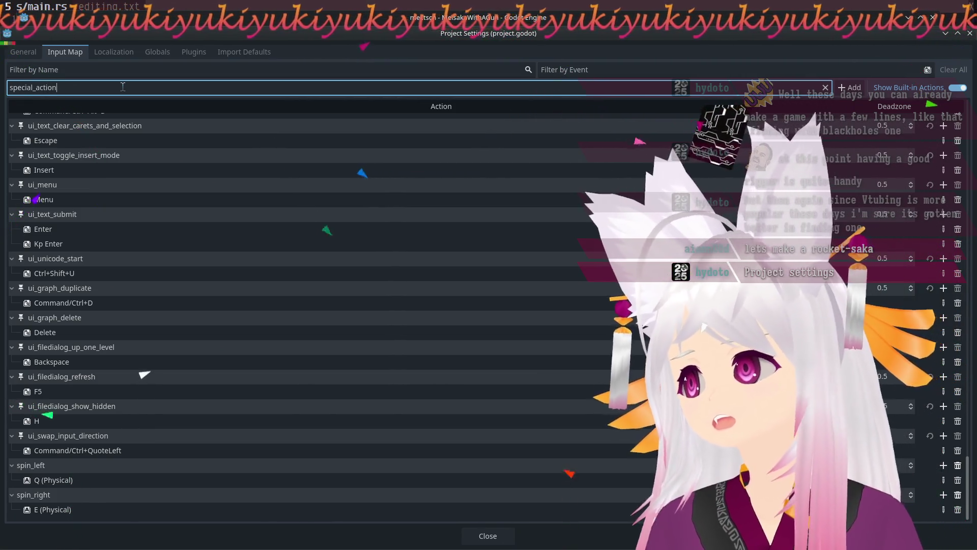
# Add the special_action input action and confirm its name.
pyautogui.click(862, 89)
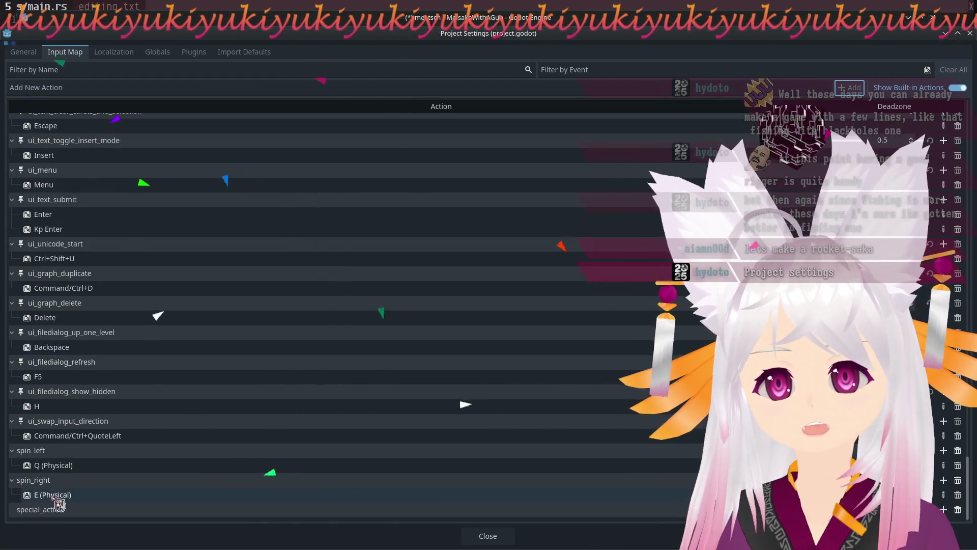
pyautogui.doubleClick(58, 508)
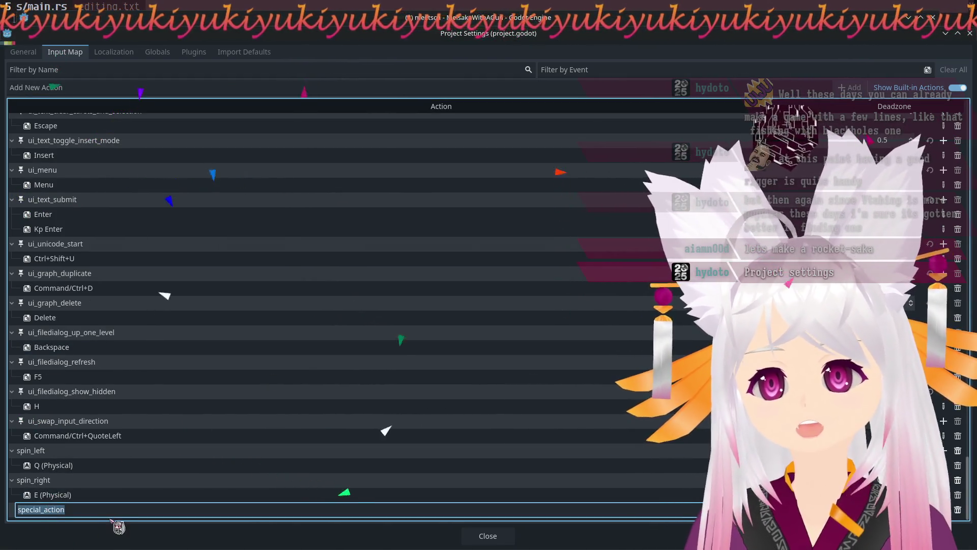
pyautogui.press('Return')
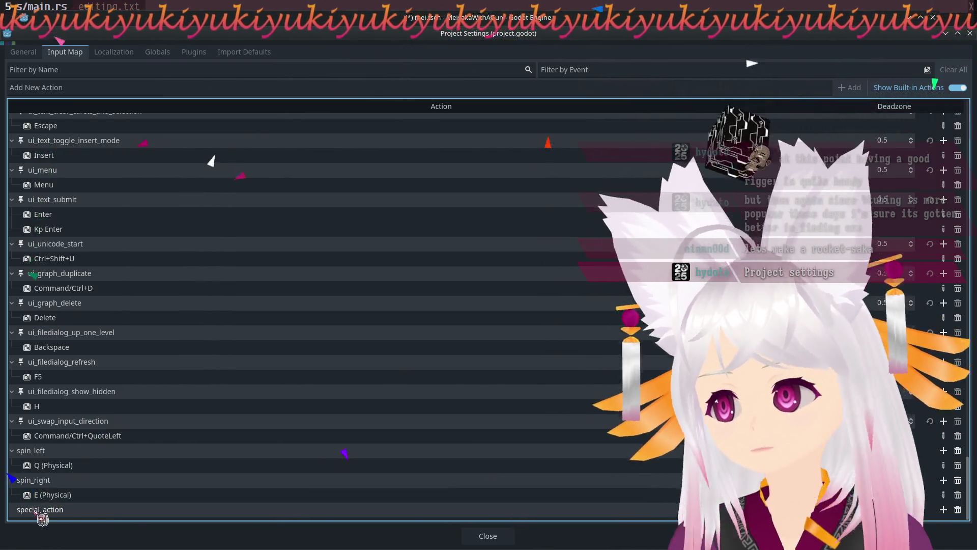
# Bind special_action to the physical R key from the Keyboard Keys list.
pyautogui.click(943, 510)
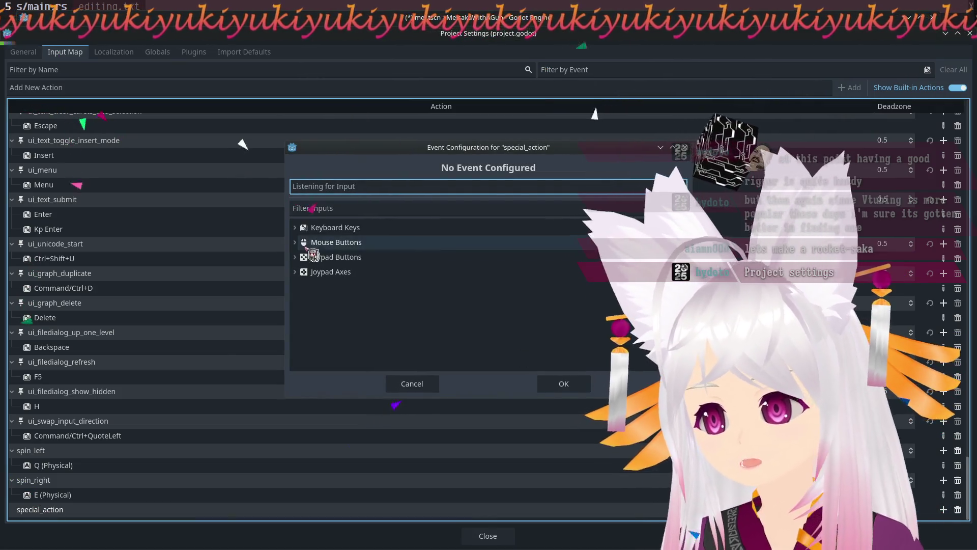
pyautogui.click(296, 228)
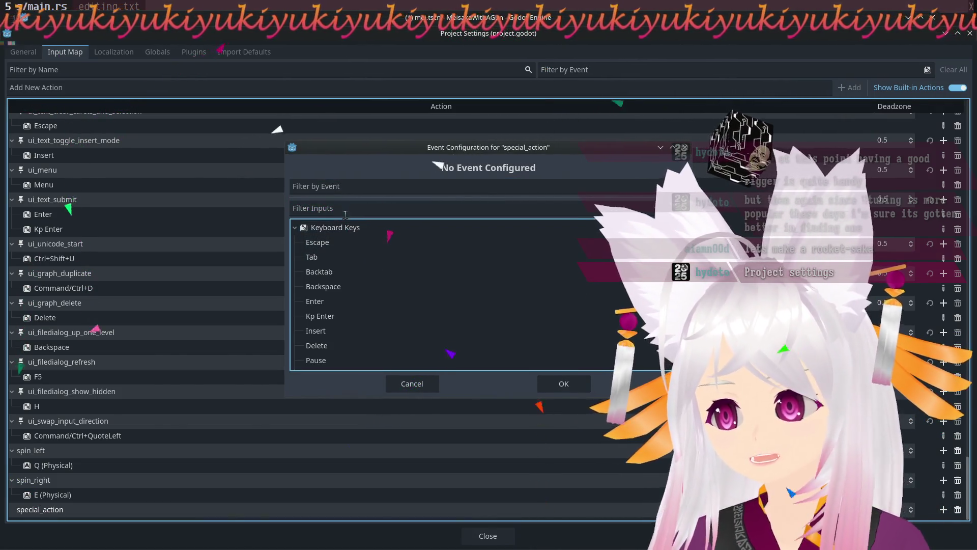
pyautogui.scroll(-2, 365, 254)
pyautogui.scroll(-15, 373, 260)
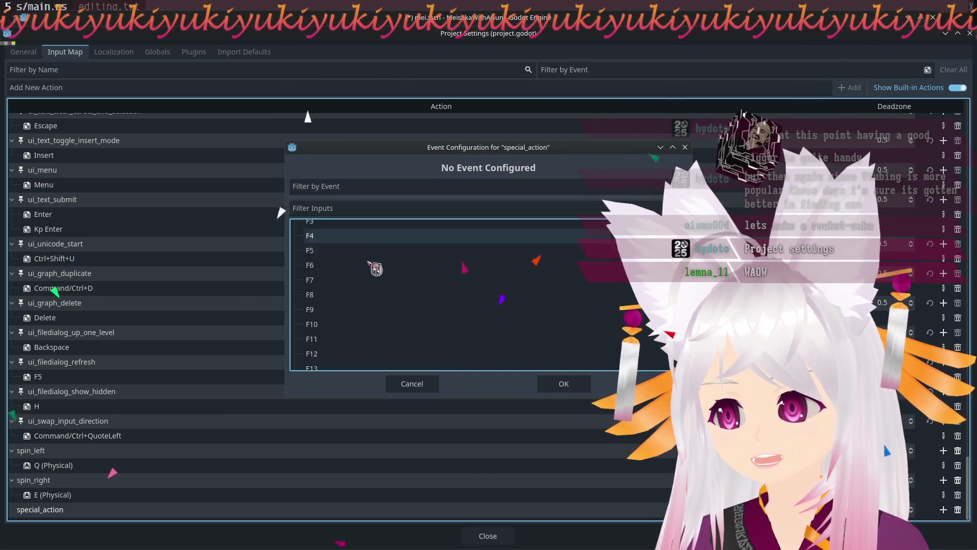
pyautogui.scroll(-15, 380, 259)
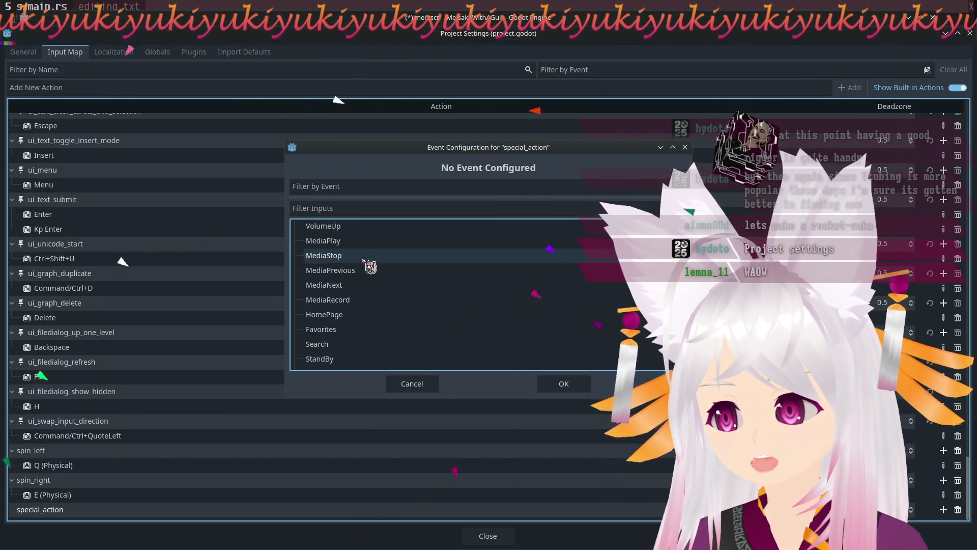
pyautogui.scroll(-15, 369, 270)
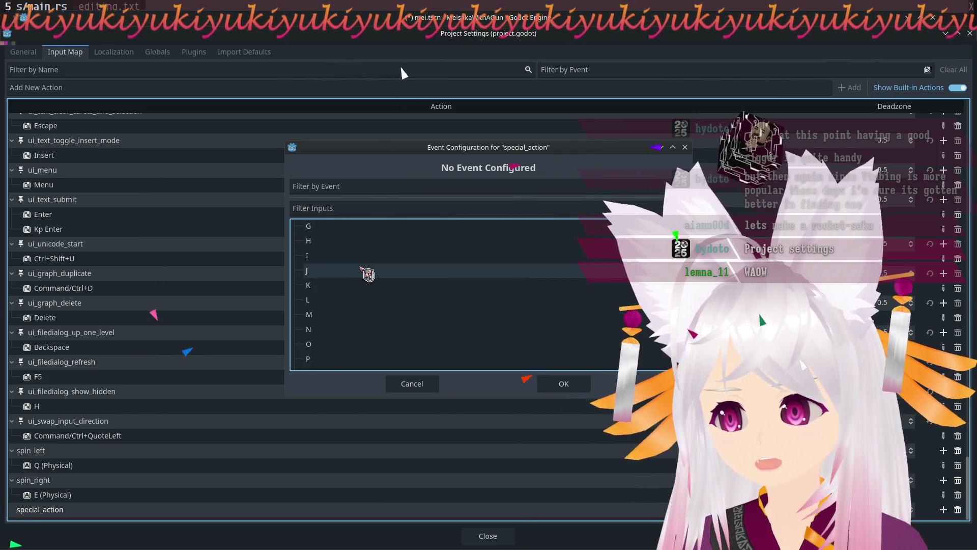
pyautogui.scroll(-5, 372, 285)
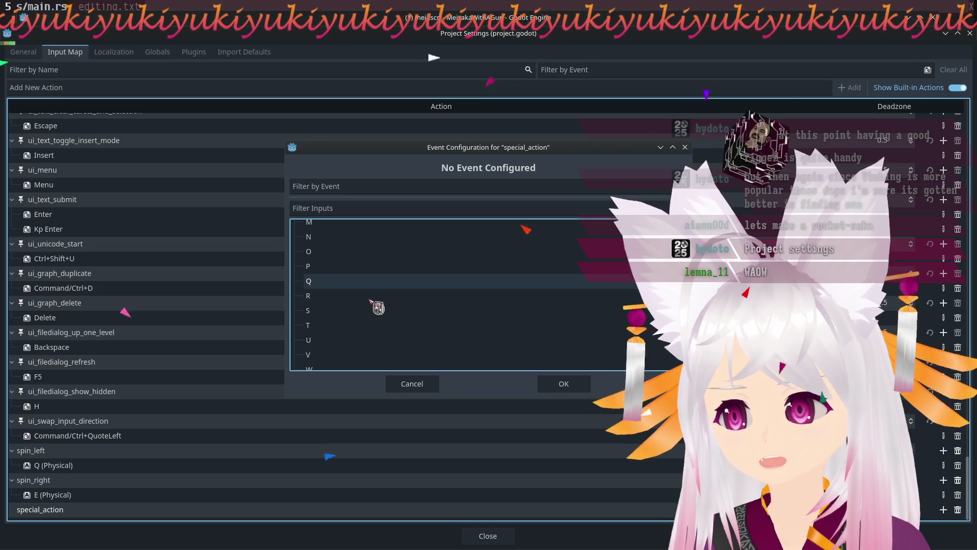
pyautogui.click(338, 298)
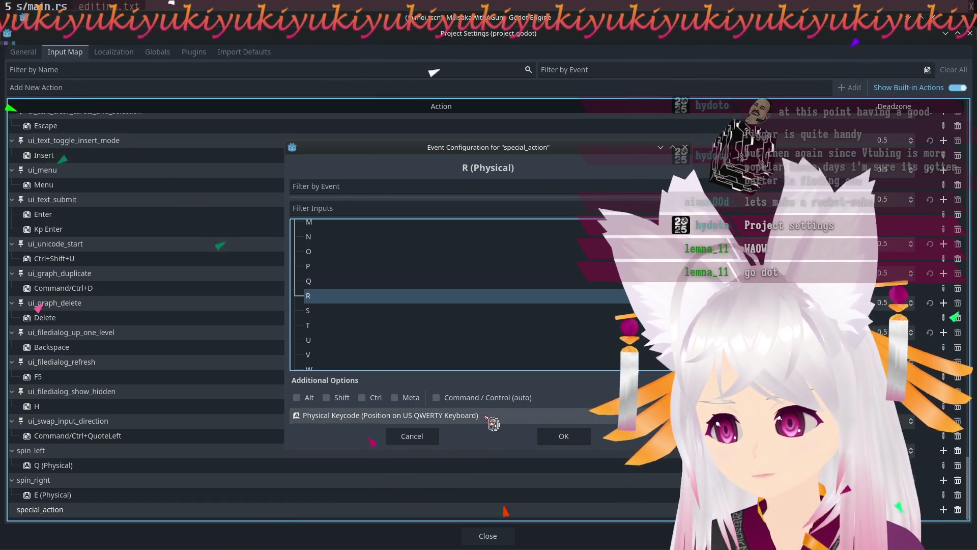
pyautogui.click(563, 436)
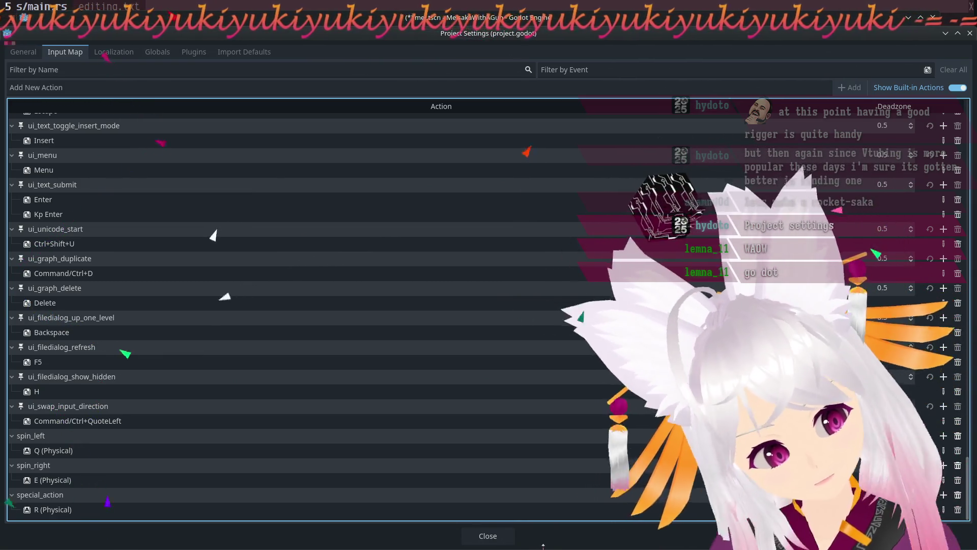
# Close Project Settings and open rigid_body_3d.gd in the script editor.
pyautogui.click(488, 536)
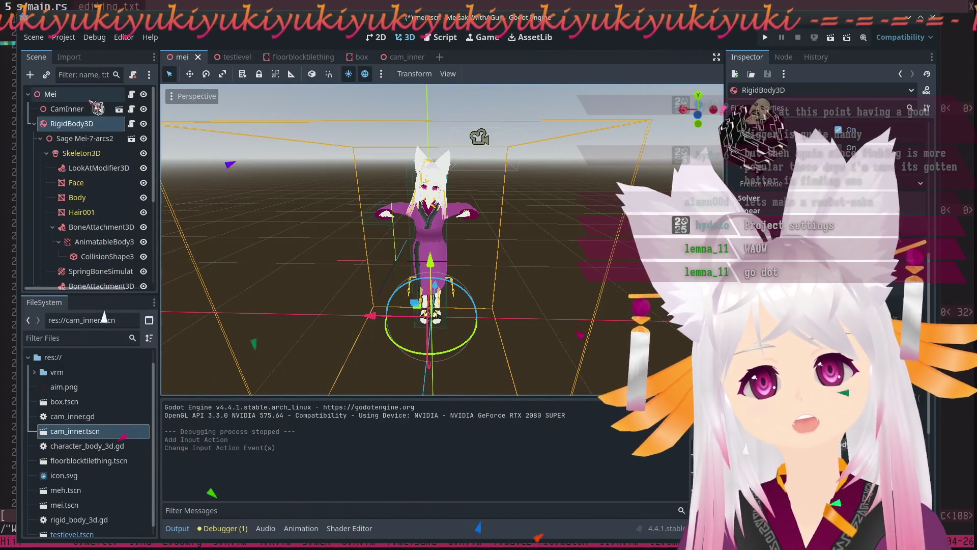
pyautogui.click(134, 108)
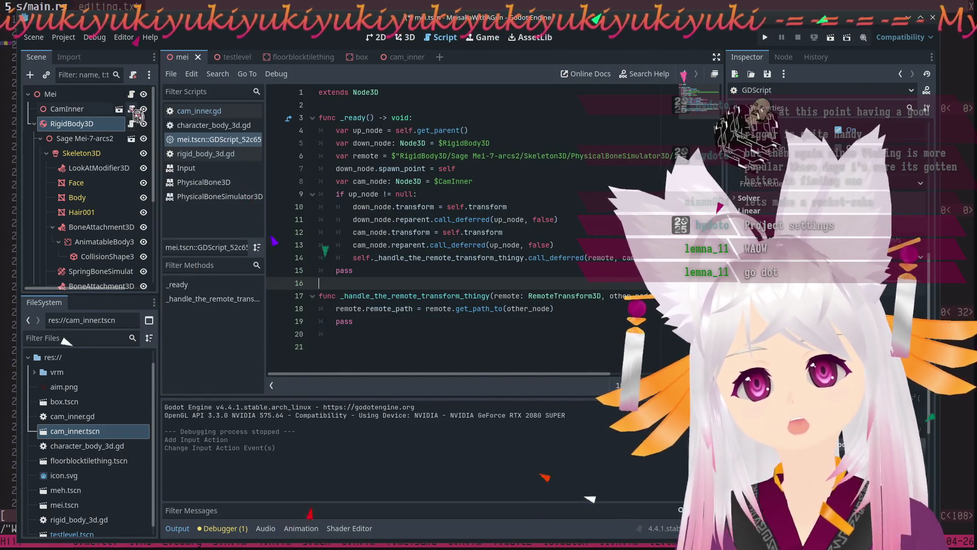
pyautogui.click(135, 124)
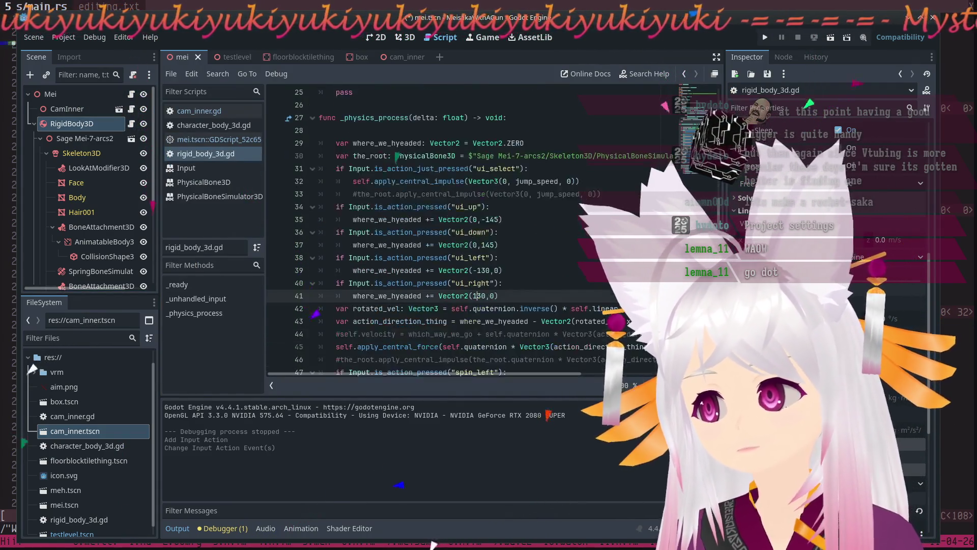
pyautogui.scroll(2, 458, 229)
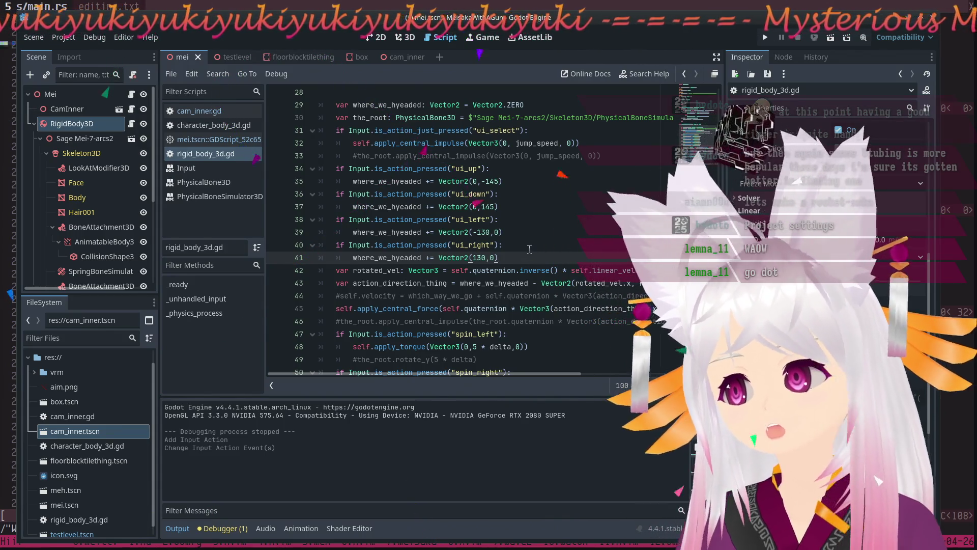
# Add an 'if Input.is_action_pressed("special_action"):' check on a new line, with autocomplete.
pyautogui.press('Return')
pyautogui.write('if Input.')
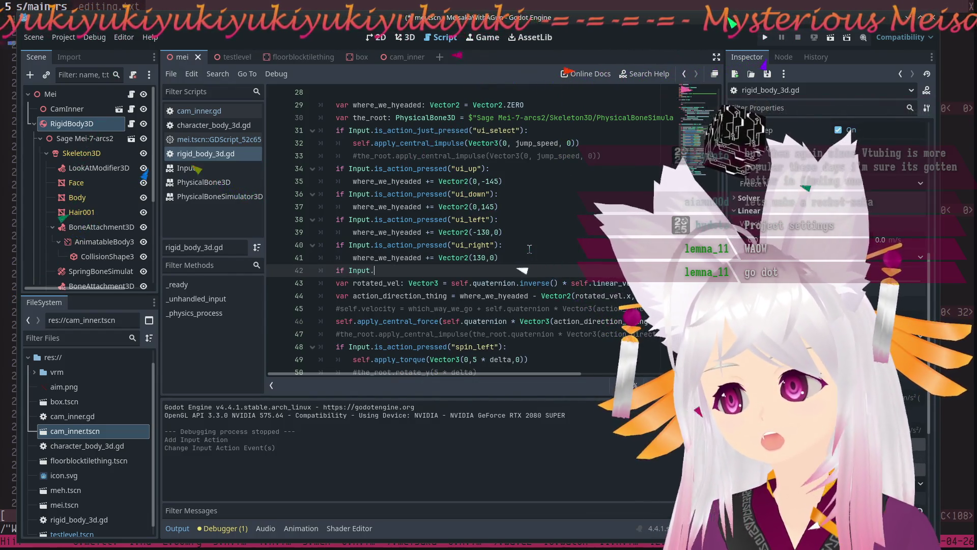
pyautogui.write('is_action_')
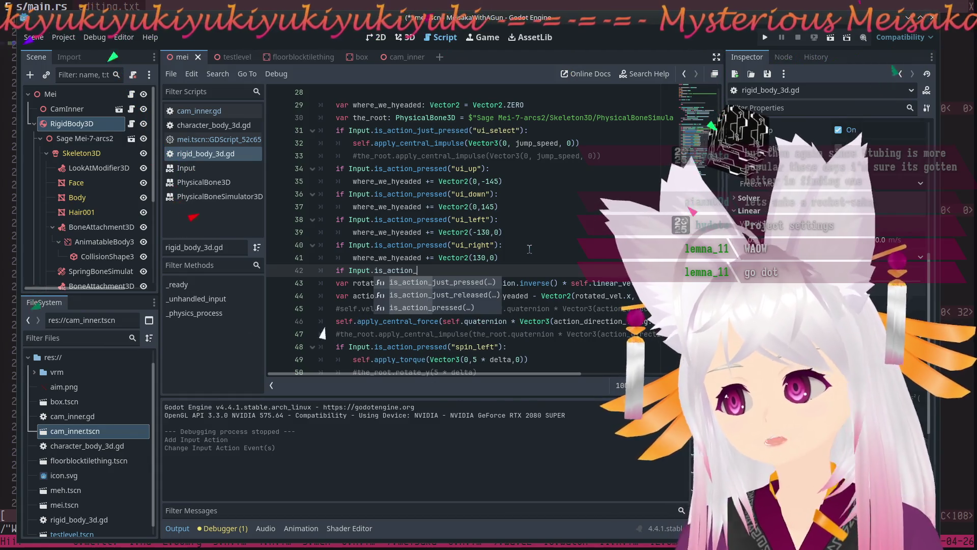
pyautogui.write('presse')
pyautogui.press('Return')
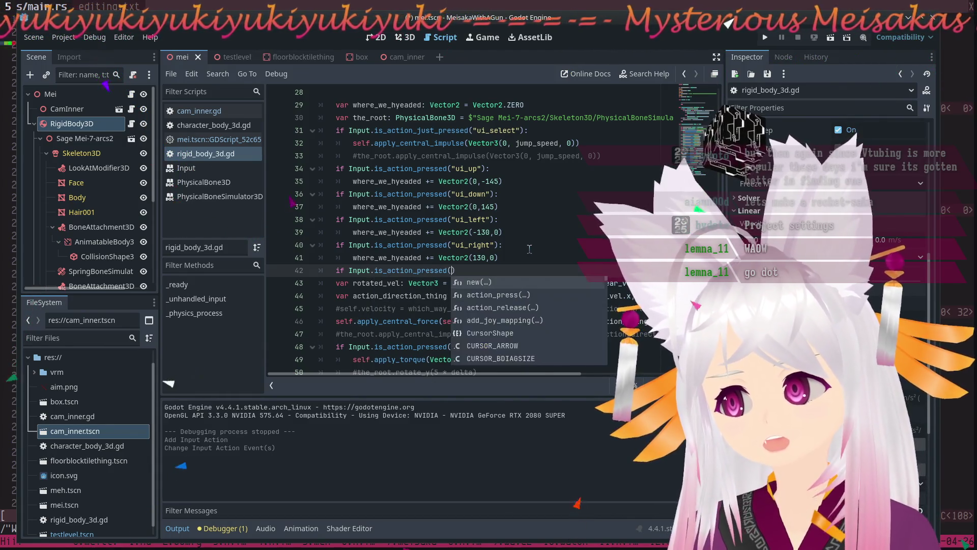
pyautogui.press('Return')
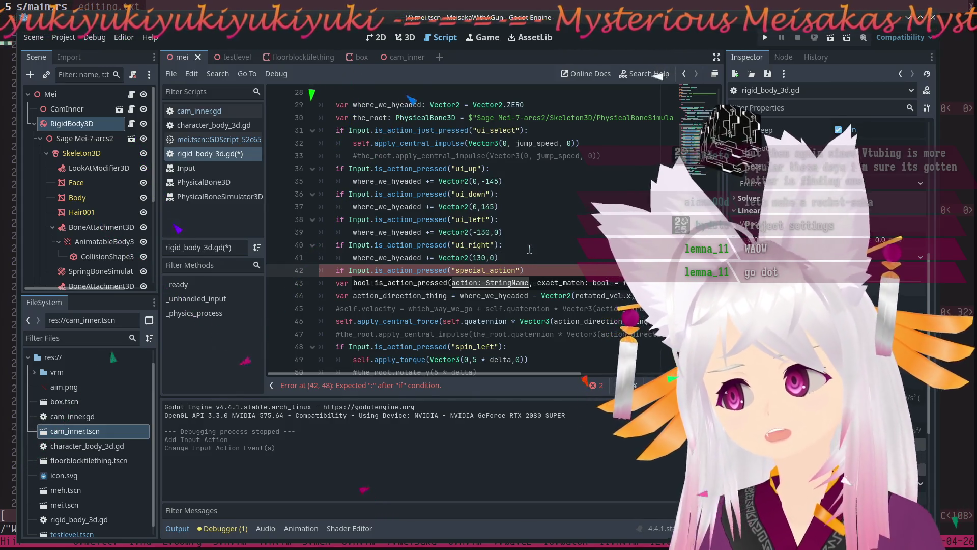
pyautogui.press('Return')
pyautogui.write('self.')
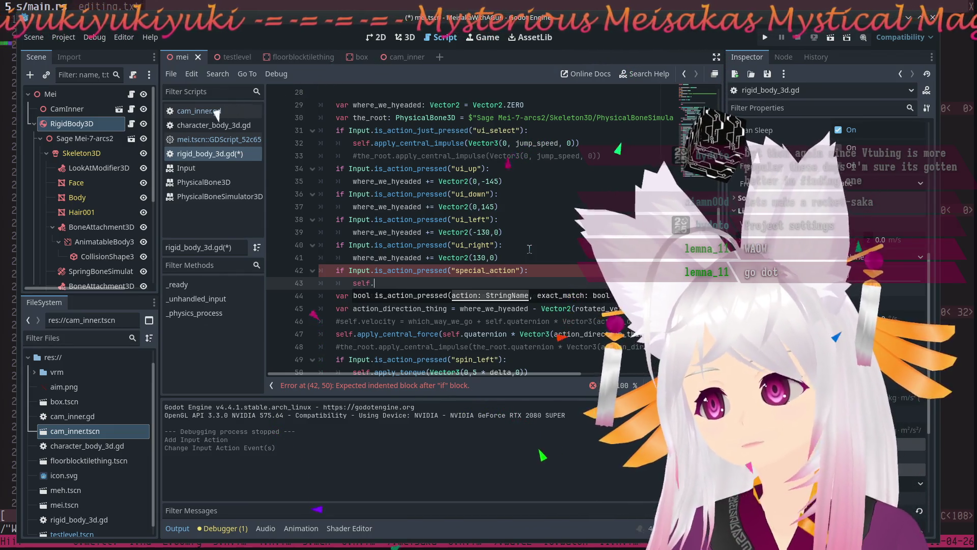
# Make the special_action branch call self.apply_central_force(Vector3(0, 90.0, 0)), then run the game.
pyautogui.write('app')
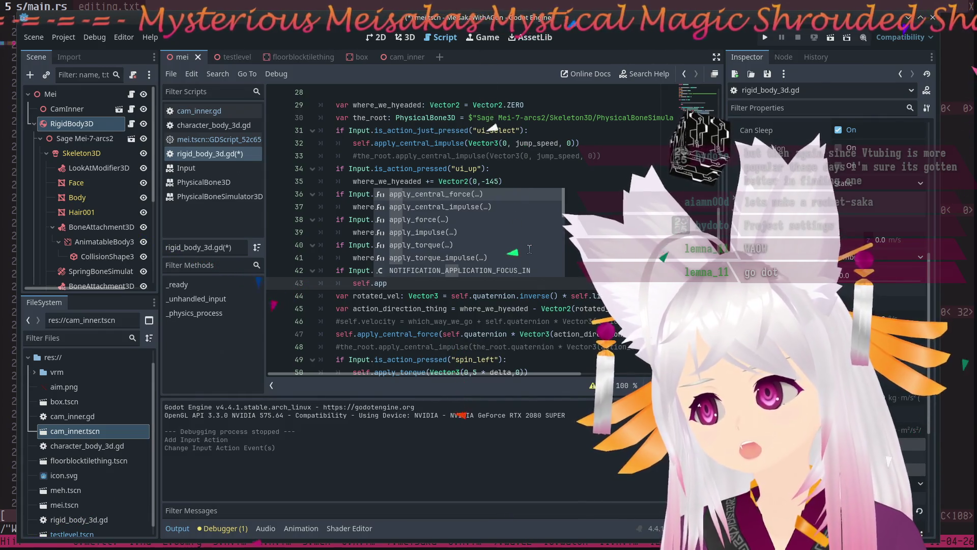
pyautogui.press('Return')
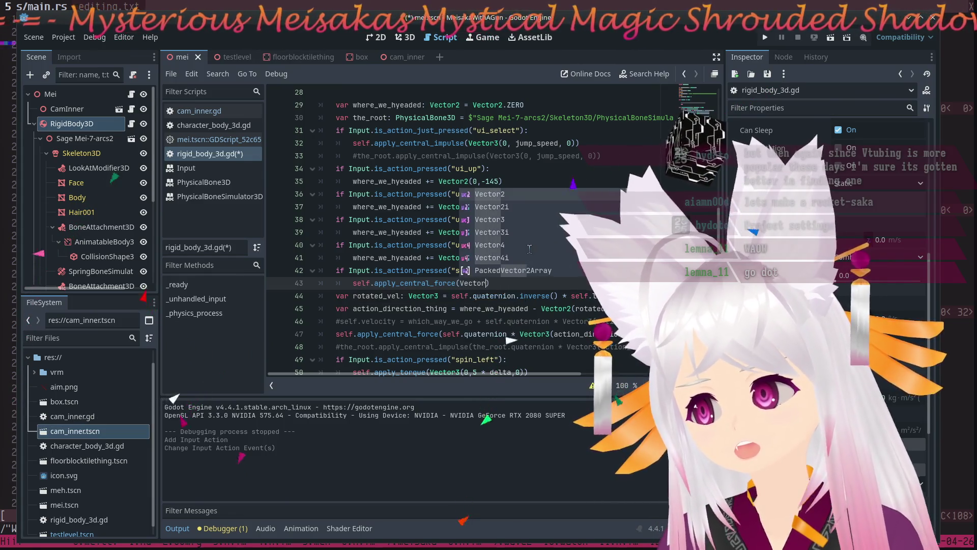
pyautogui.press('Return')
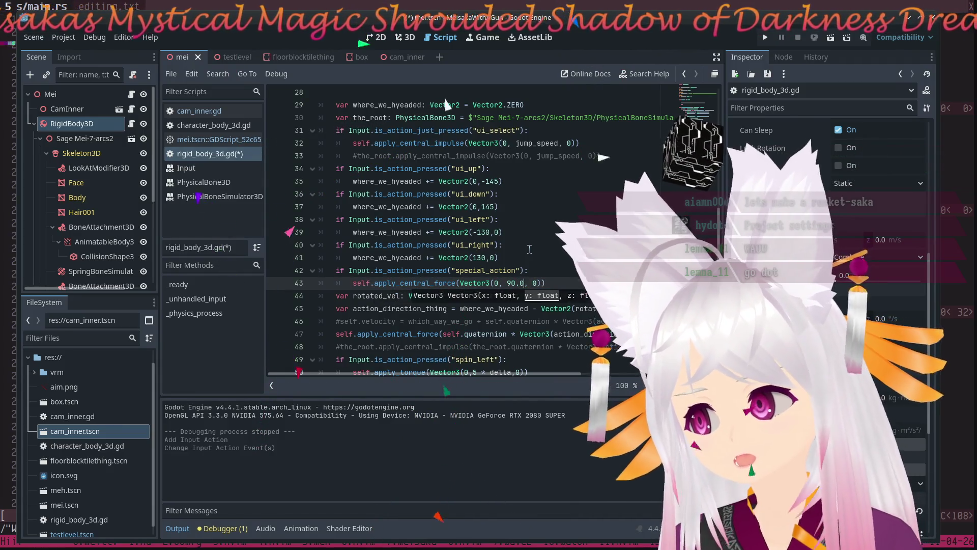
pyautogui.click(571, 284)
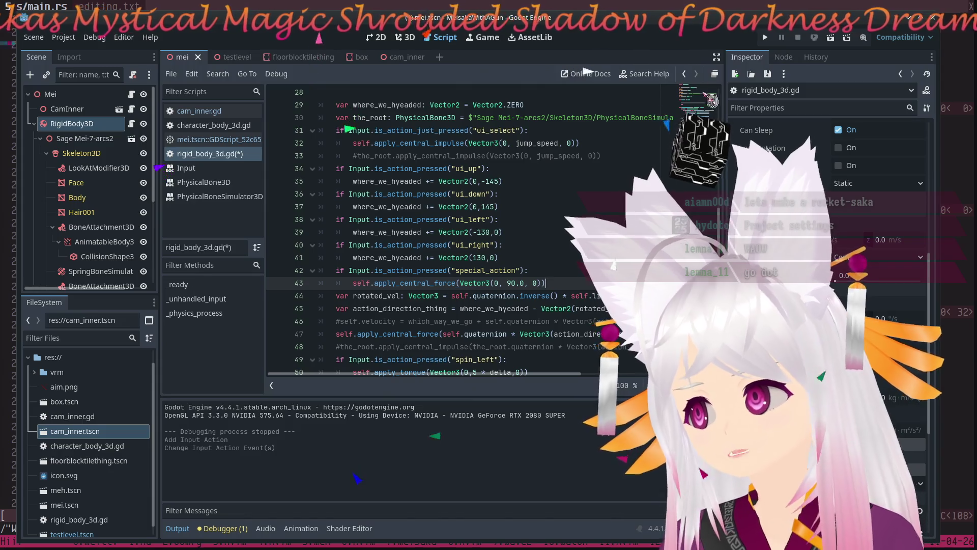
pyautogui.click(765, 37)
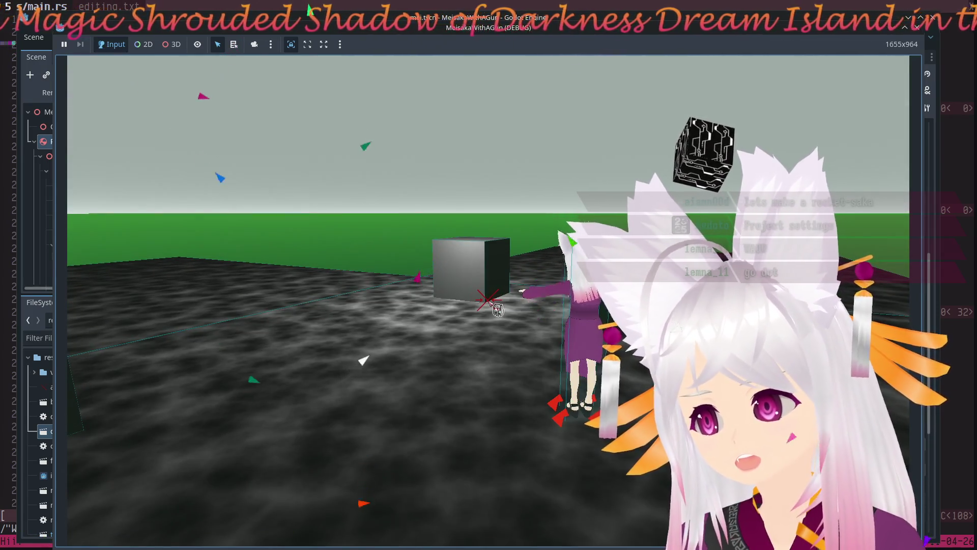
# Stop the game and raise the upward force from 90.0 to 9000.0.
pyautogui.press('F8')
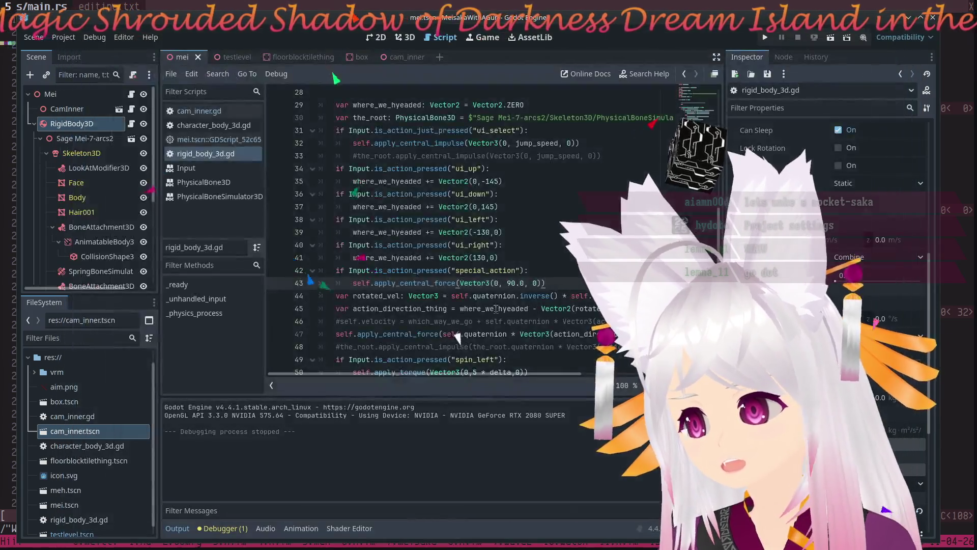
pyautogui.click(517, 270)
pyautogui.click(514, 281)
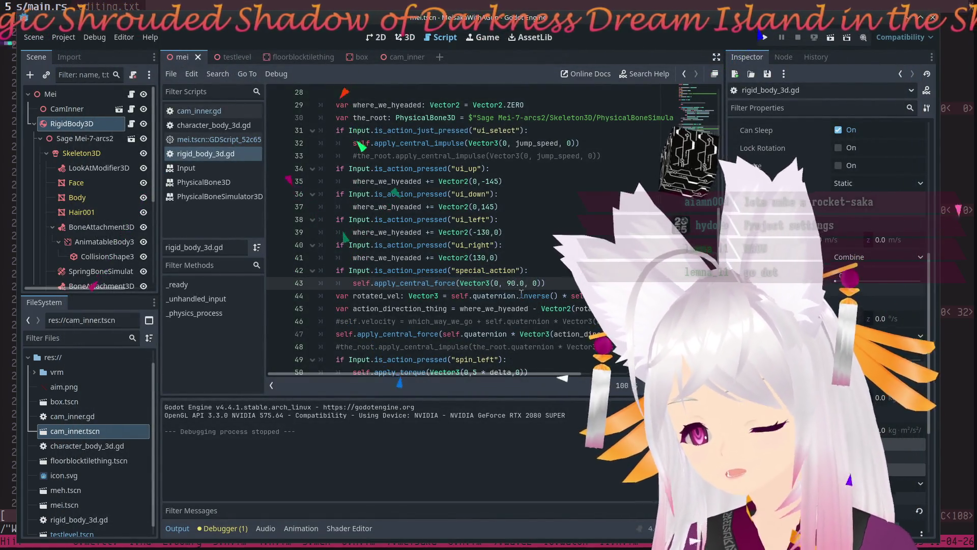
pyautogui.write('00')
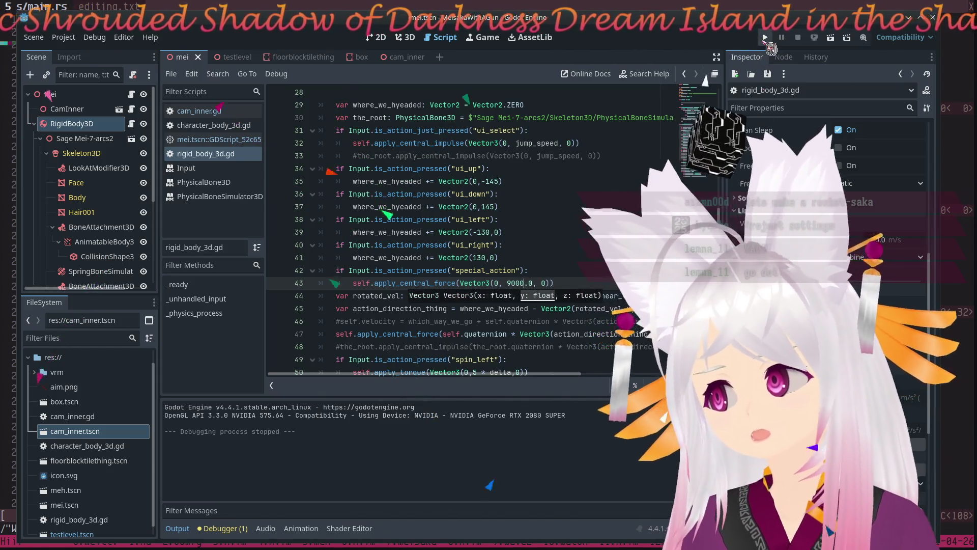
# Run the game with the 9000.0 force, stop it, and open the Project menu.
pyautogui.click(766, 39)
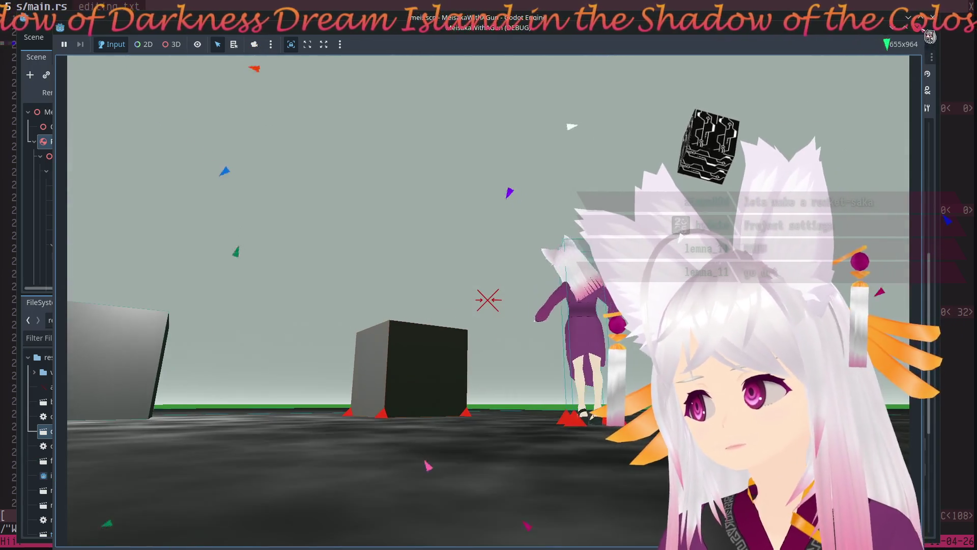
pyautogui.press('Escape')
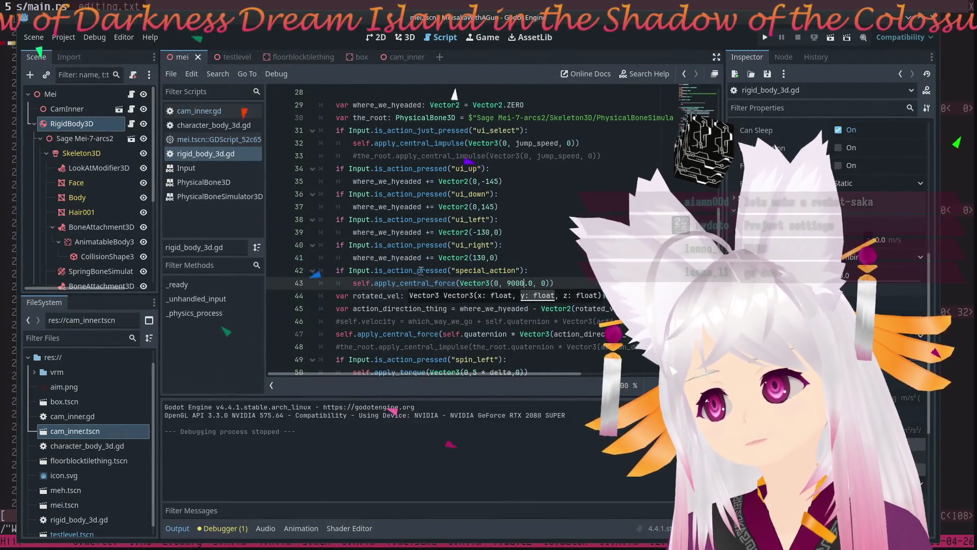
pyautogui.moveTo(421, 270)
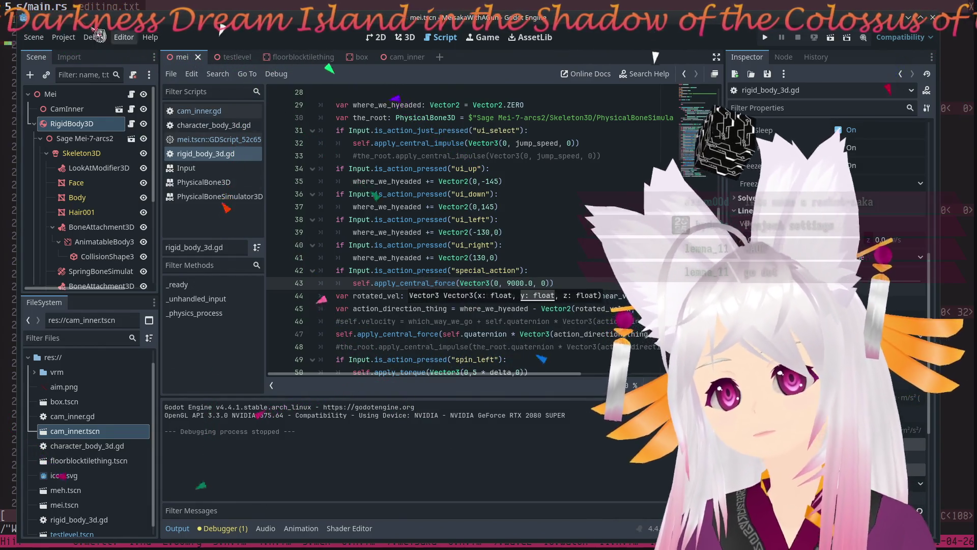
pyautogui.click(71, 44)
# Confirm special_action is bound to R in the Input Map, then relaunch the game.
pyautogui.click(82, 56)
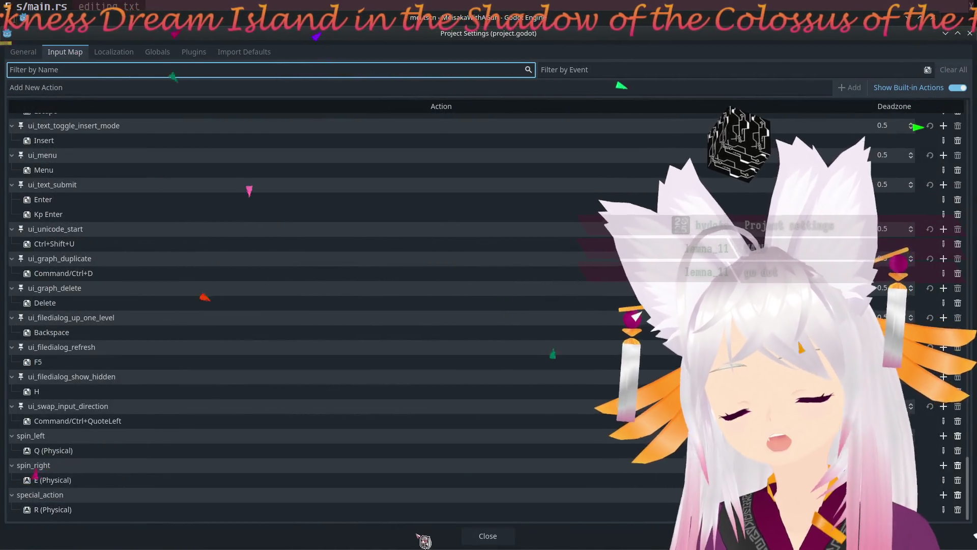
pyautogui.click(489, 536)
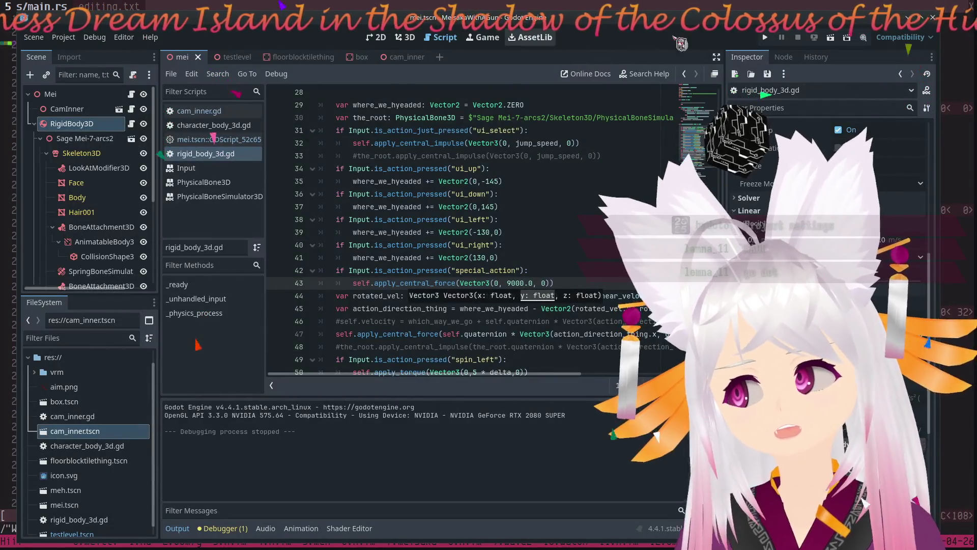
pyautogui.click(766, 38)
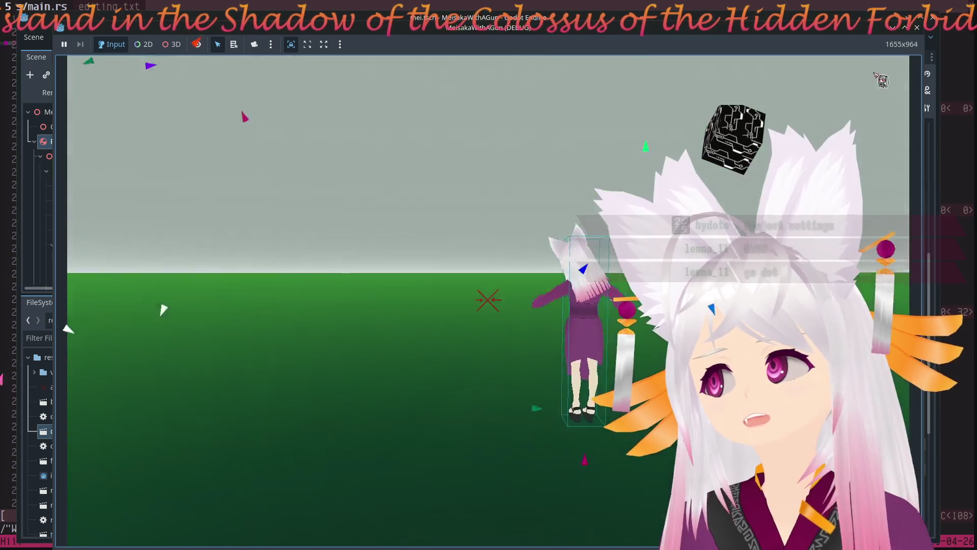
# Stop and relaunch the game twice more to retest the upward force.
pyautogui.press('F8')
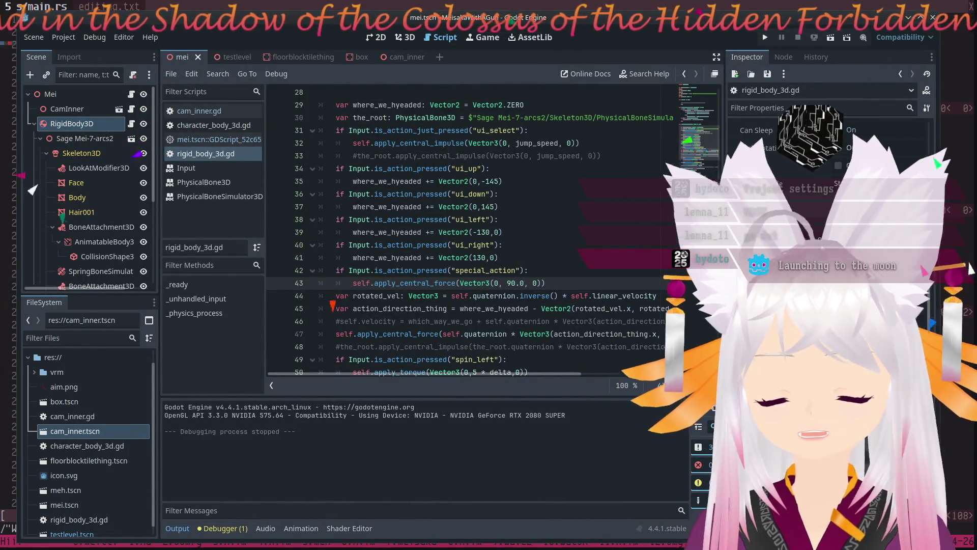
pyautogui.press('F5')
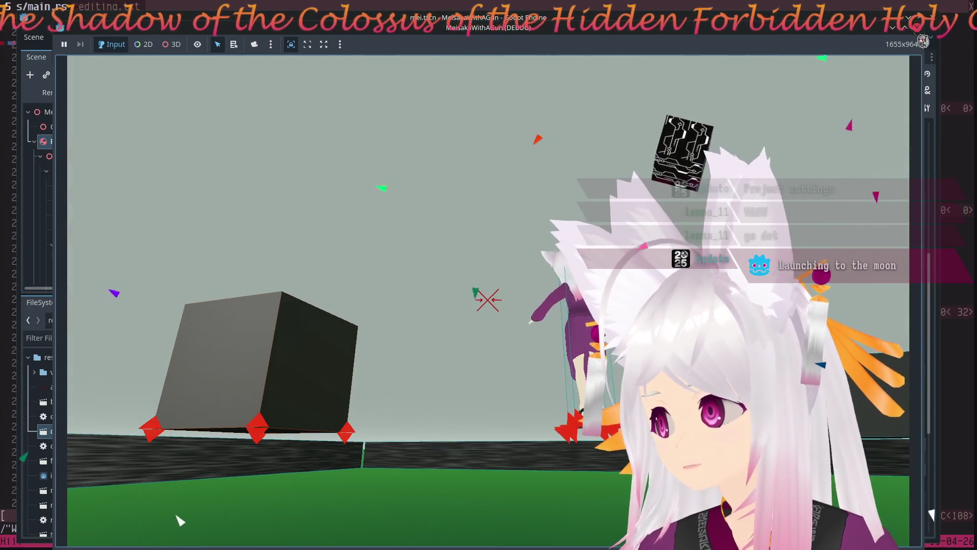
pyautogui.press('F8')
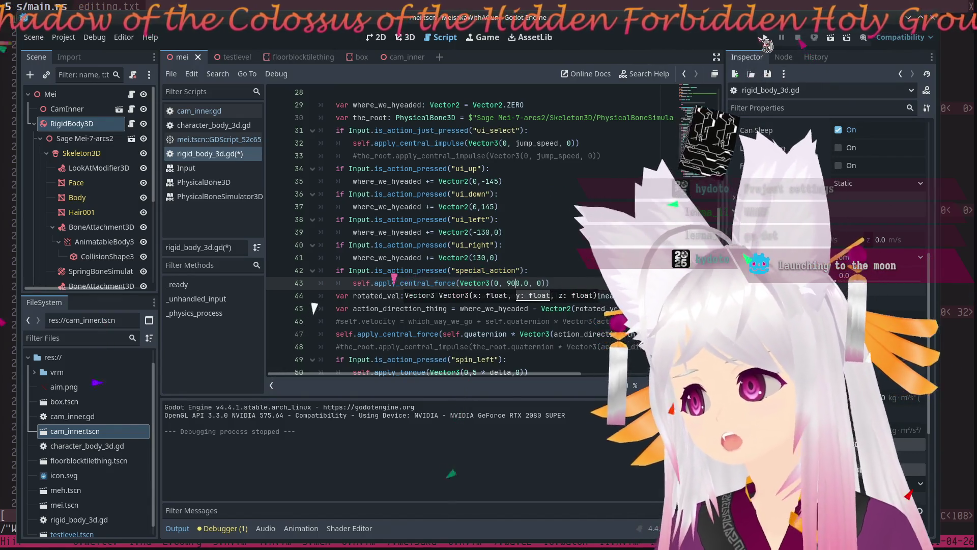
pyautogui.press('F5')
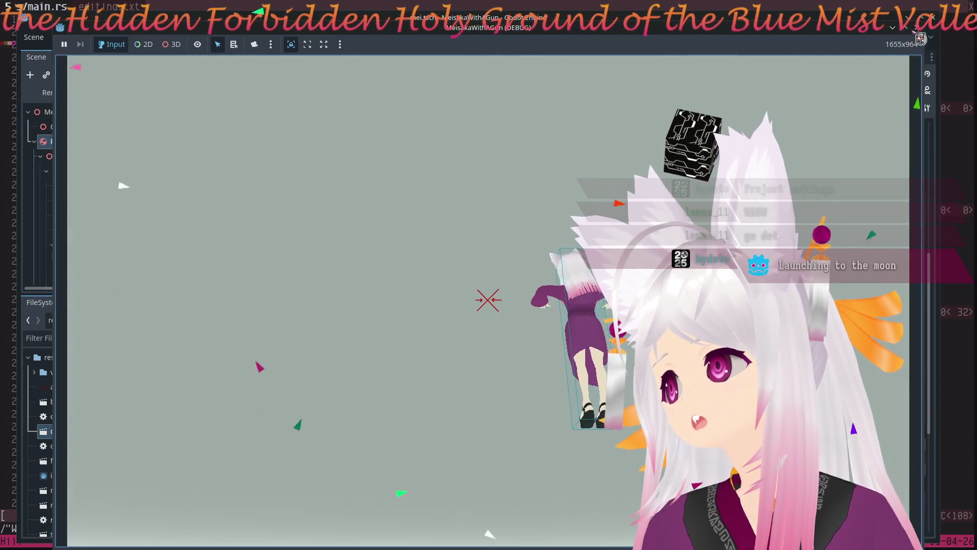
# Close the running game, then save and relaunch it with F5 to test pressing R.
pyautogui.click(918, 30)
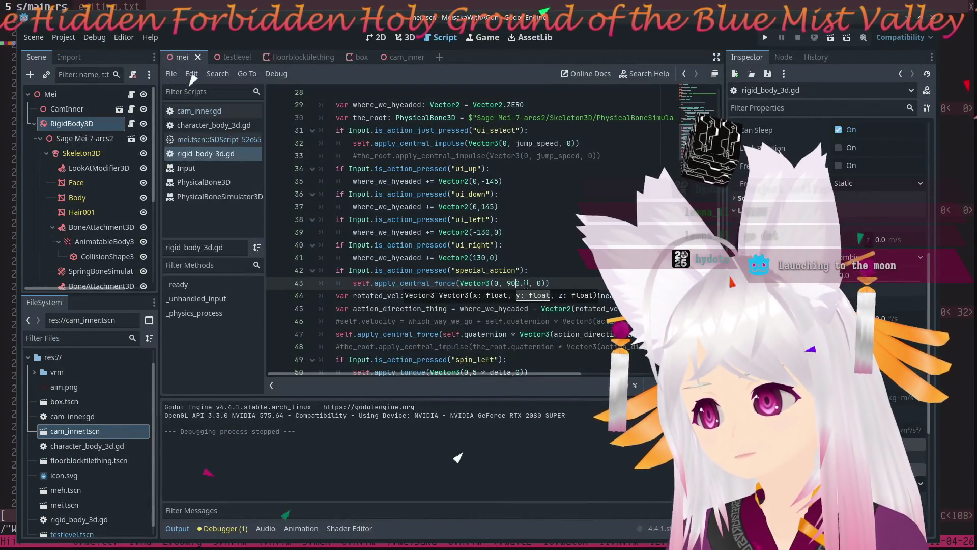
pyautogui.press('F5')
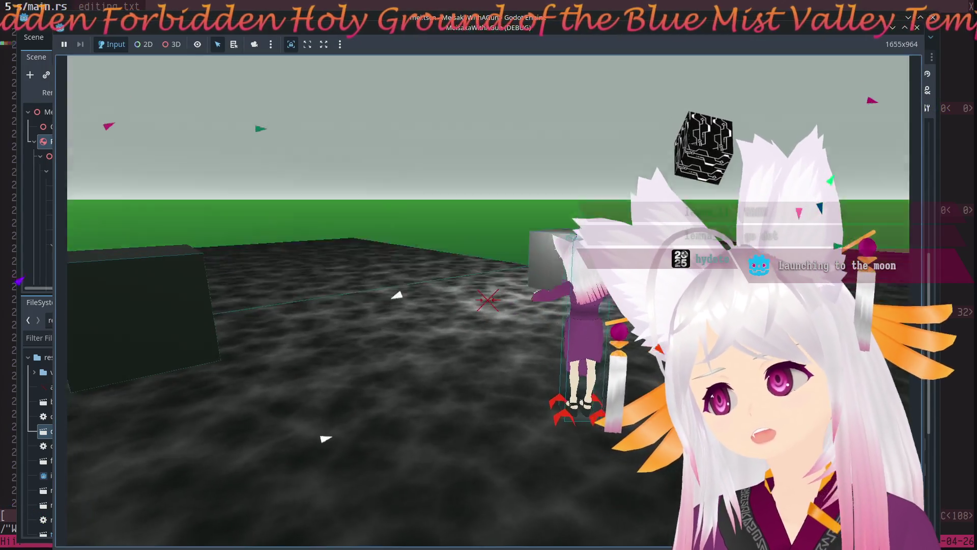